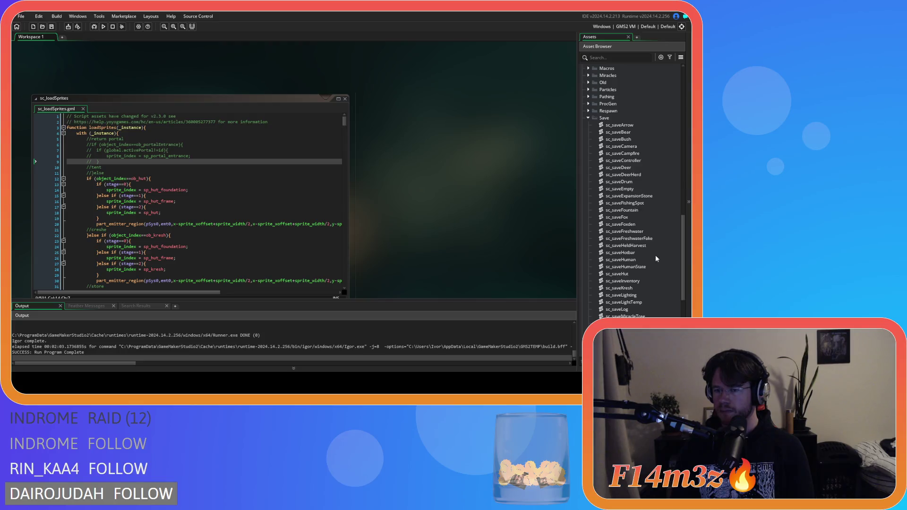
Step: Collapse the Save folder, expand the Loading scripts folder and open sc_loadInstance
left_click(641, 282)
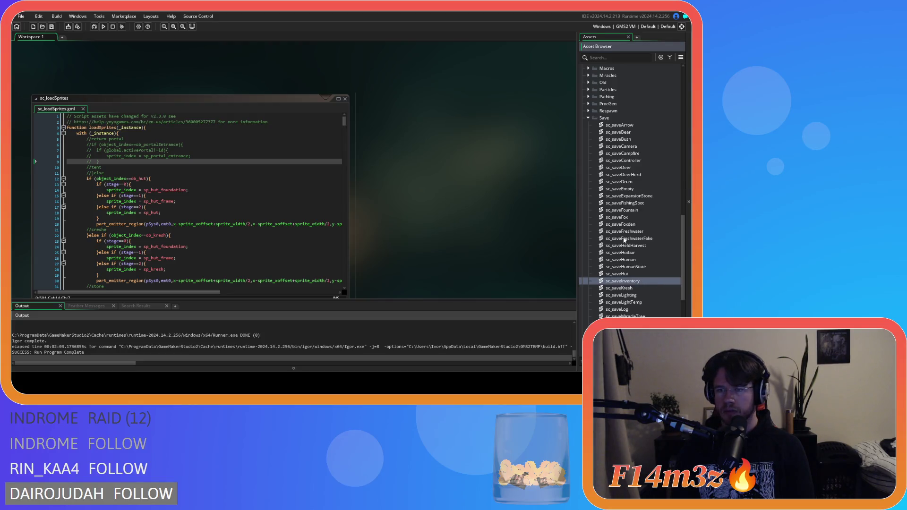
left_click(588, 118)
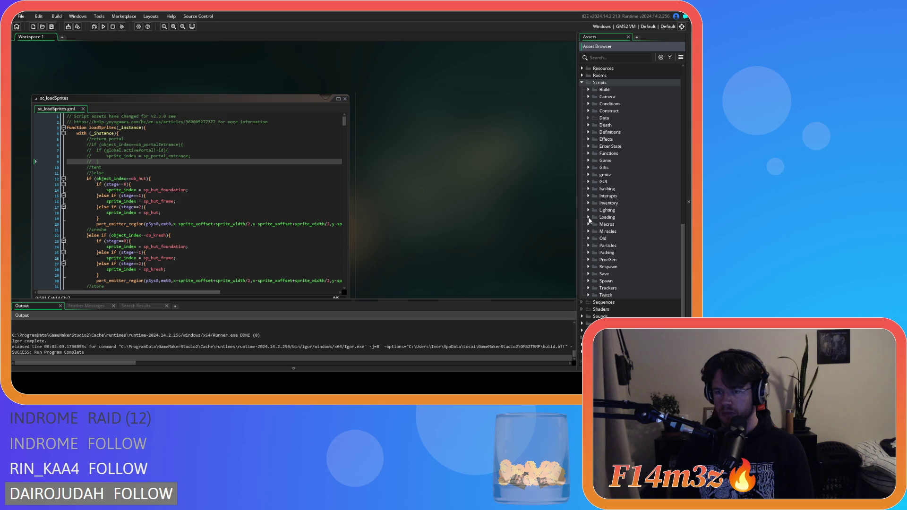
left_click(588, 217)
scroll(647, 236, "down", 4)
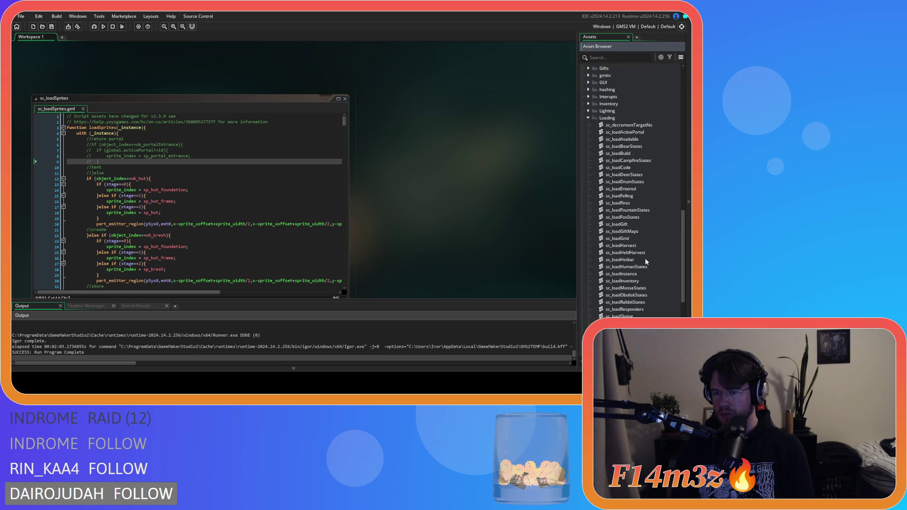
scroll(645, 262, "down", 2)
double_click(633, 245)
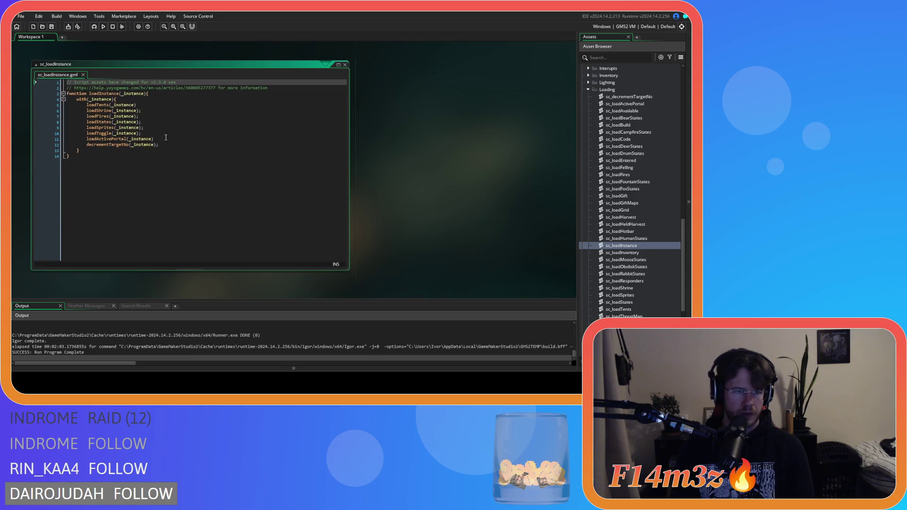
Step: Select the loadActivePortal call on line 11, then select the commented portal code lines
left_click(94, 125)
left_click_drag(98, 139, 153, 139)
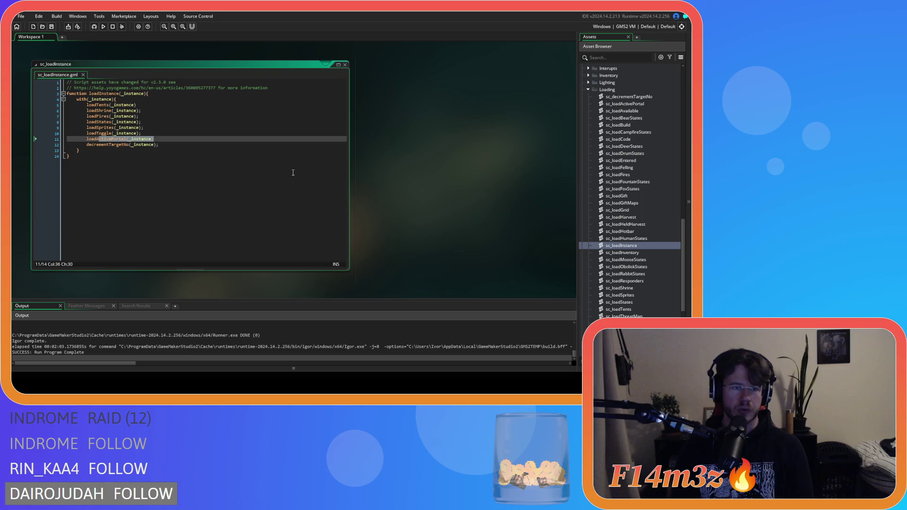
scroll(476, 186, "down", 5)
scroll(437, 187, "up", 3)
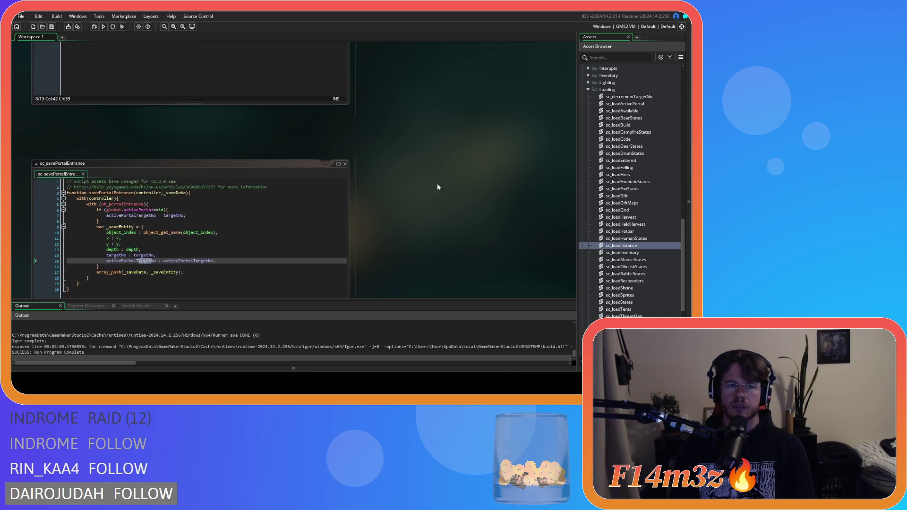
scroll(435, 189, "down", 5)
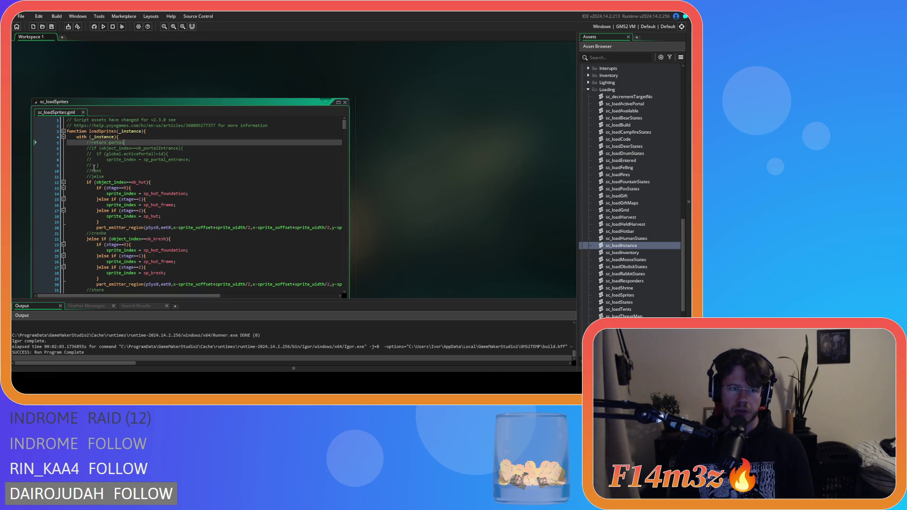
mouse_move(104, 166)
left_mouse_down()
mouse_move(87, 161)
mouse_move(85, 144)
left_mouse_up()
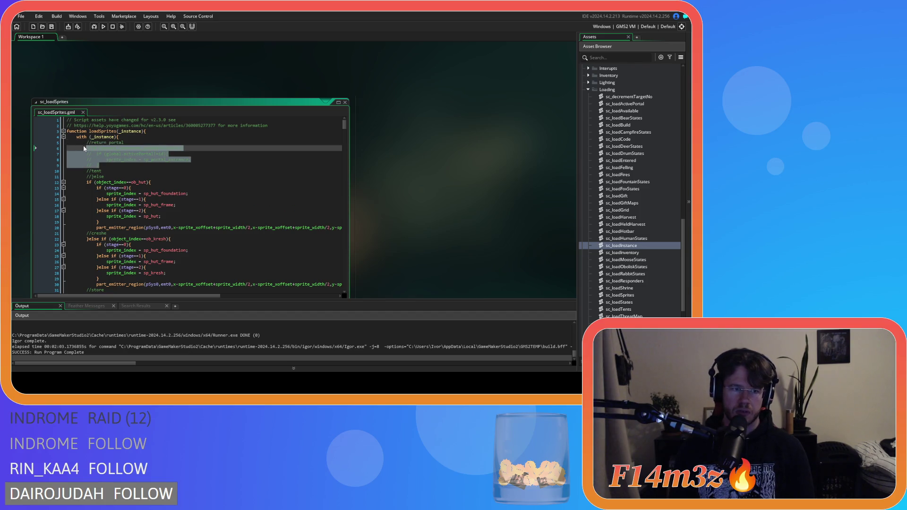
Step: Uncomment the portal entrance code, re-comment the tent line, make the hut check else-if, and save
left_click_drag(104, 176, 79, 146)
key("ctrl+shift+k")
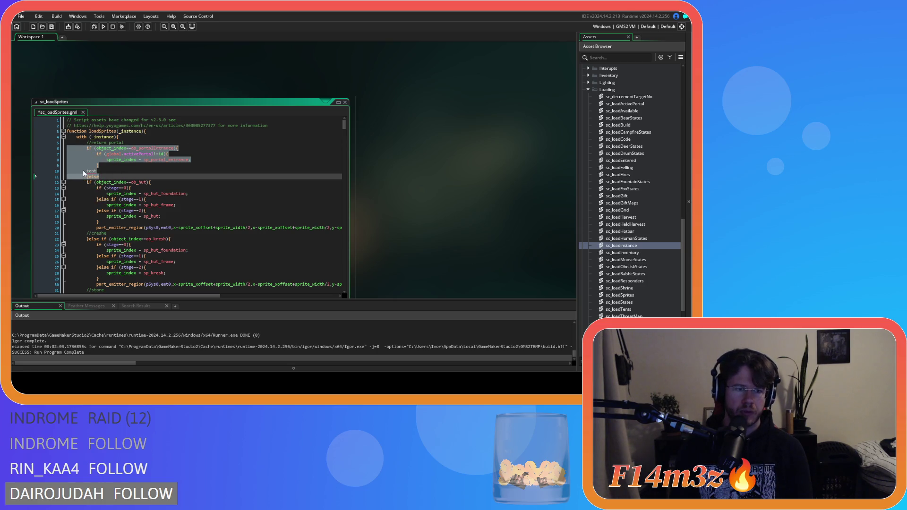
left_click(84, 171)
type("//")
key("Down")
key("End")
key("ctrl+Delete")
key("ctrl+s")
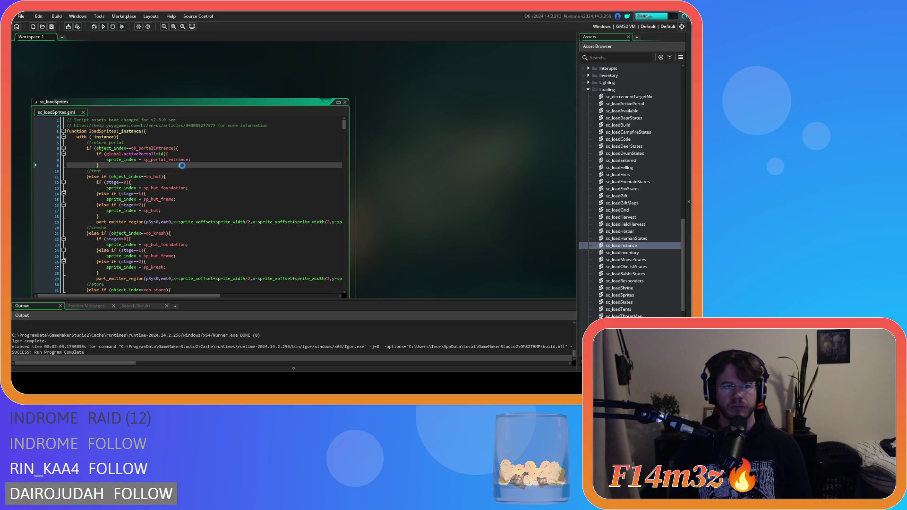
Step: Delete the activePortal if line so sp_portal_entrance is assigned unconditionally
left_click(187, 162)
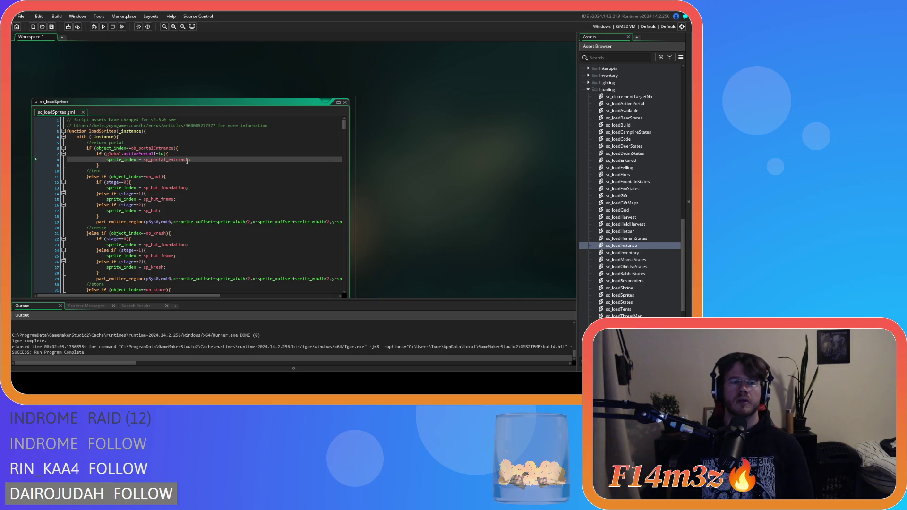
left_click(191, 153)
left_click_drag(192, 152, 108, 153)
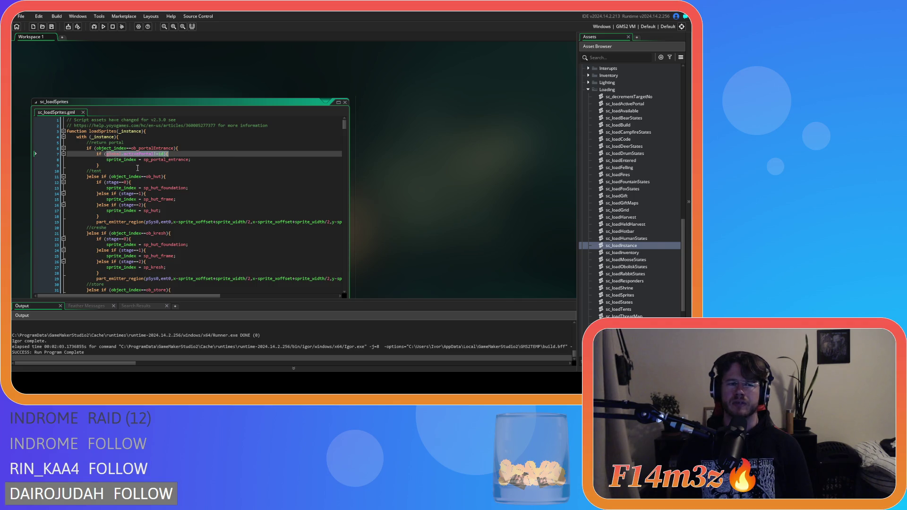
scroll(379, 176, "up", 2)
scroll(379, 176, "down", 3)
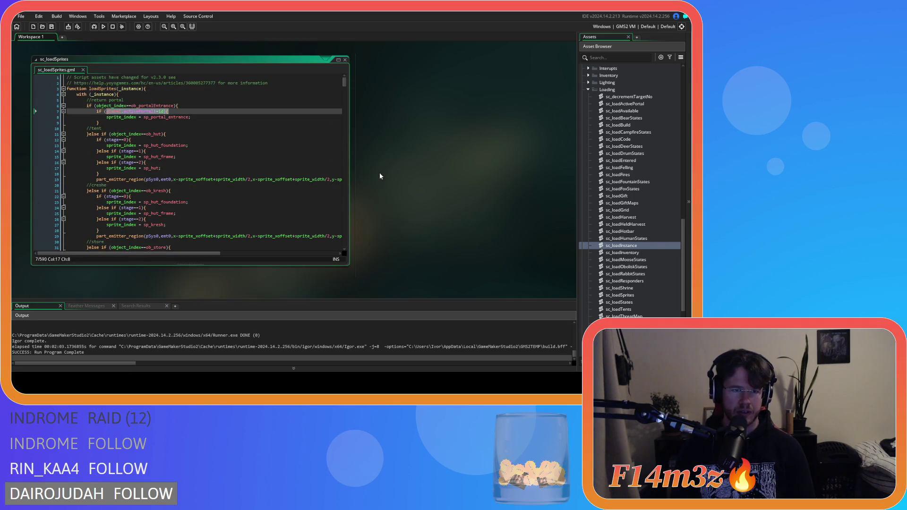
scroll(356, 177, "up", 2)
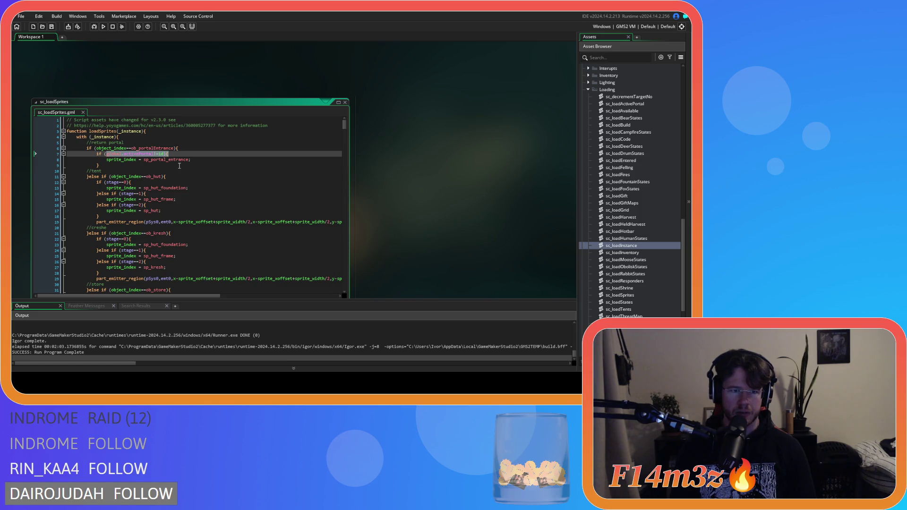
left_click(164, 160)
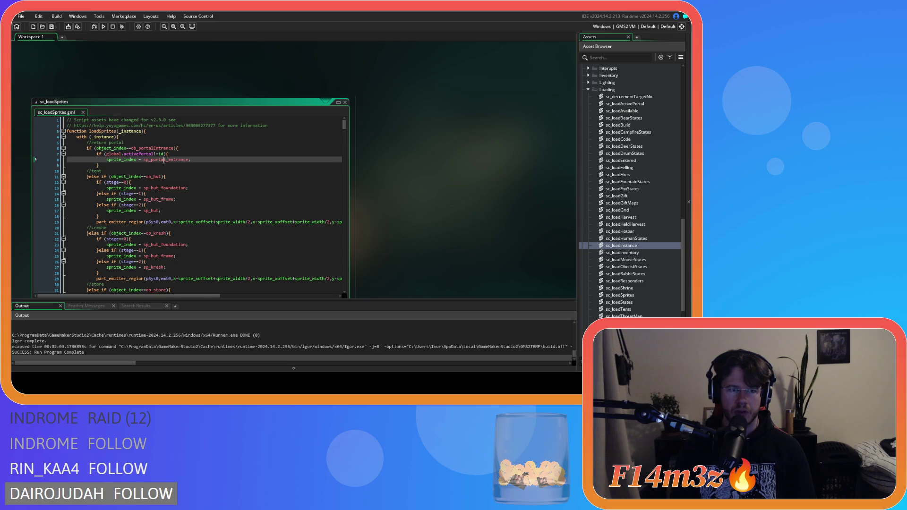
mouse_move(169, 154)
left_mouse_down()
mouse_move(31, 155)
mouse_move(96, 159)
left_mouse_up()
key("BackSpace")
key("BackSpace")
key("BackSpace")
key("BackSpace")
key("BackSpace")
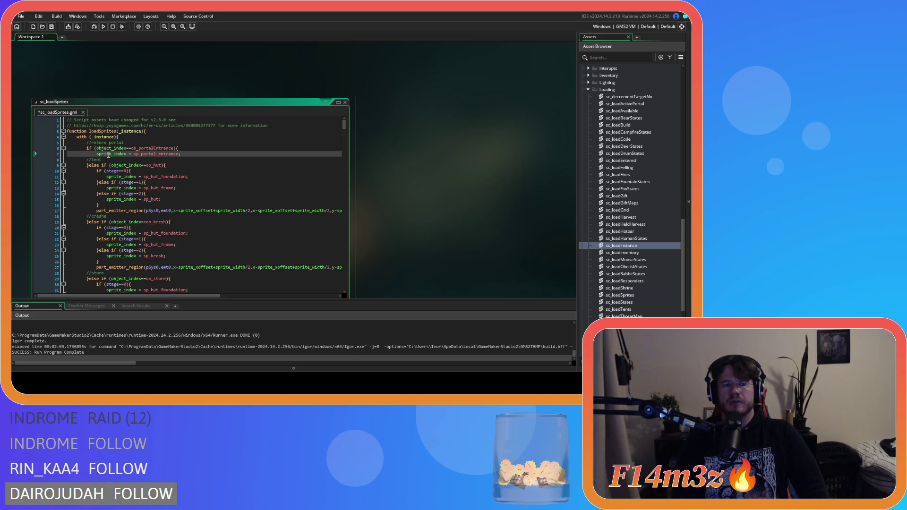
Step: Preview the sp_portal_entrance sprite, then bring the sc_loadActivePortal script into view
mouse_move(146, 156)
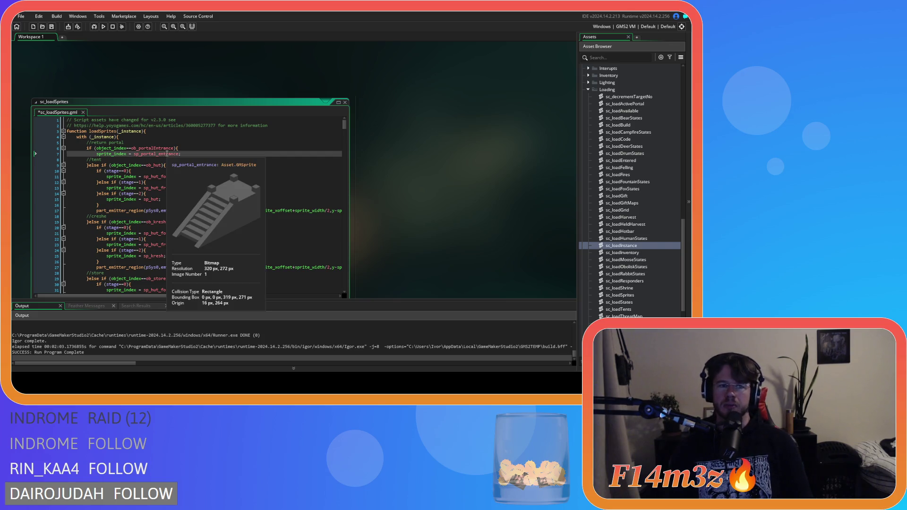
scroll(390, 168, "down", 1)
scroll(391, 168, "down", 5)
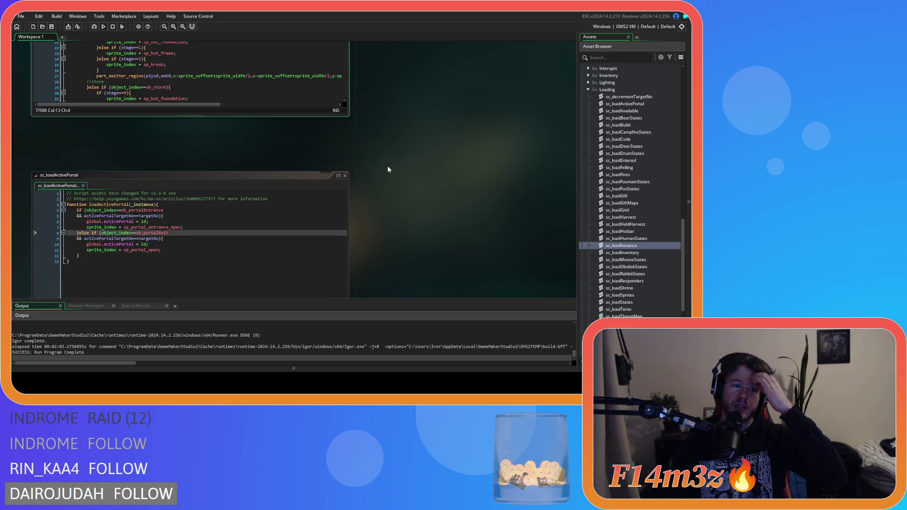
Step: Inspect the global.activePortal and activePortal = id assignments in sc_loadActivePortal
left_click(108, 136)
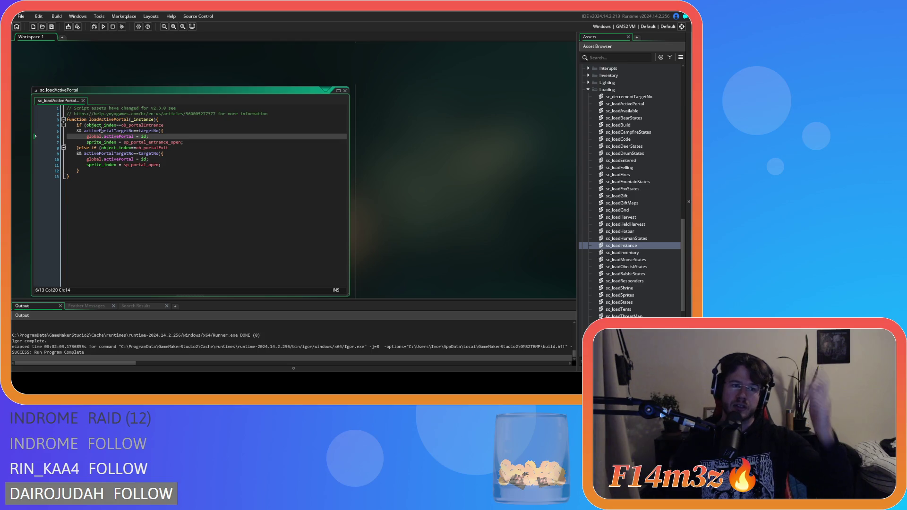
key("Down")
key("Home")
left_click_drag(87, 137, 163, 126)
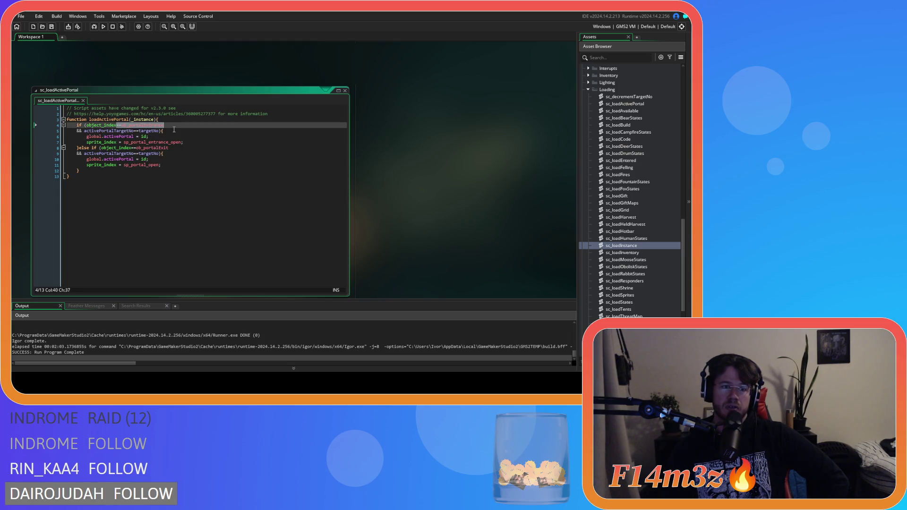
left_click_drag(91, 137, 179, 142)
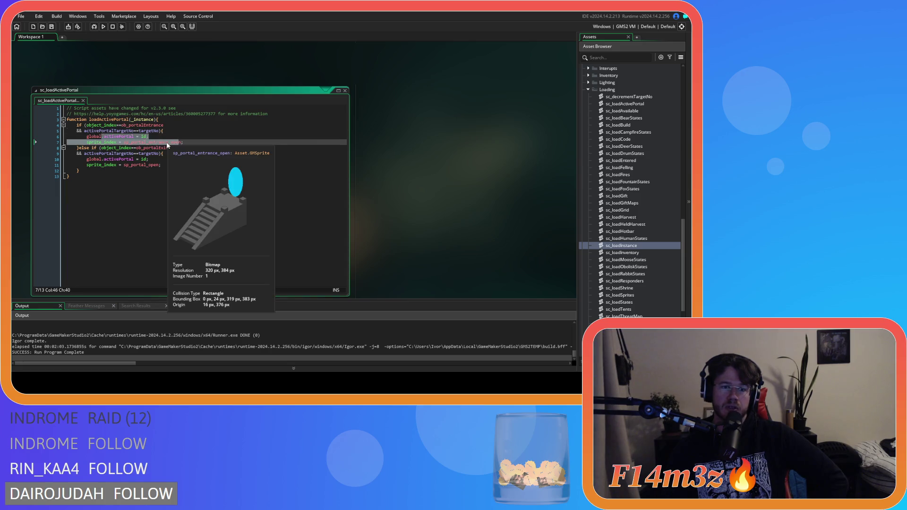
Step: Build and run the Entheogen game with F5
left_click(191, 166)
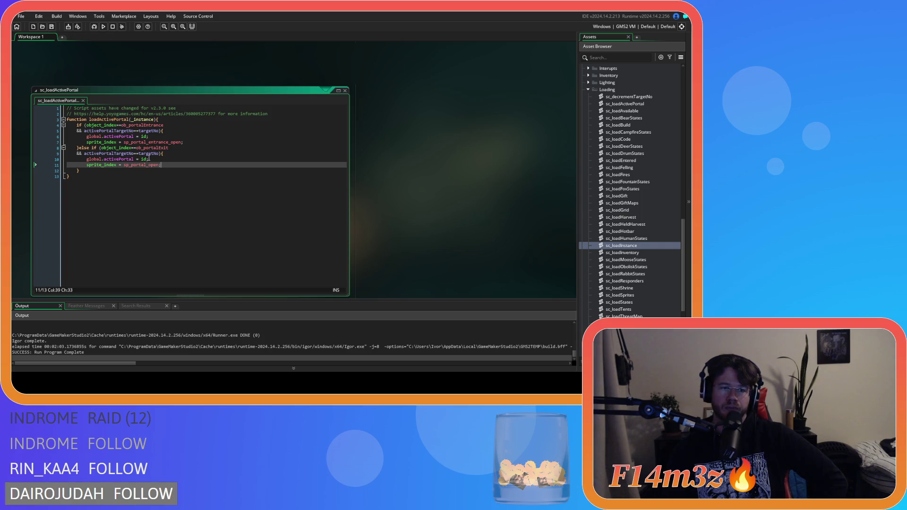
left_click(174, 186)
key("F5")
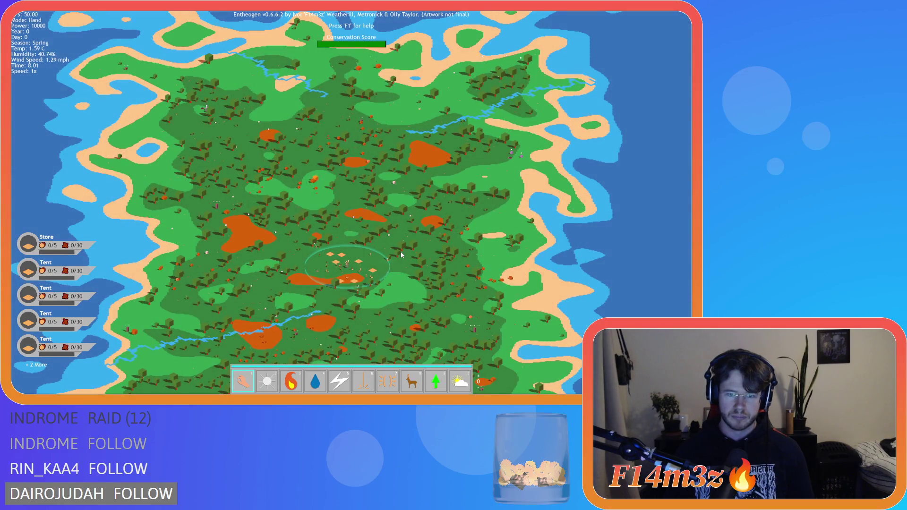
Step: Pick the stepped portal temple and confirm advancing to the next level with Y
key("s")
scroll(401, 255, "up", 10)
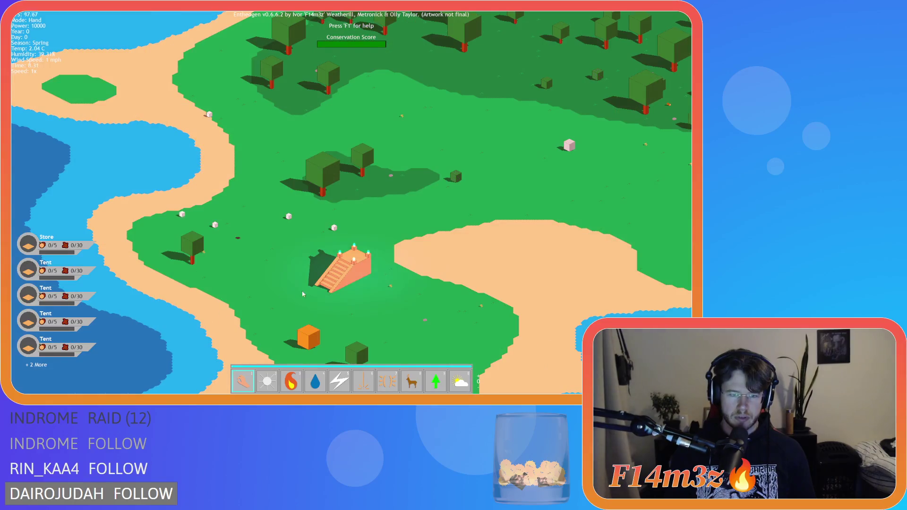
left_click(350, 281)
key("y")
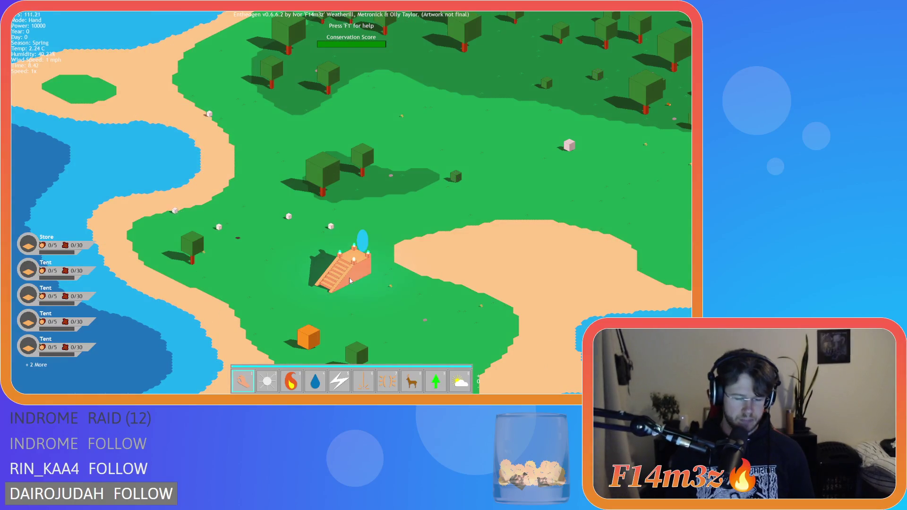
Step: Zoom in on the settlement and click a villager to open the Tribe overview
scroll(446, 245, "up", 5)
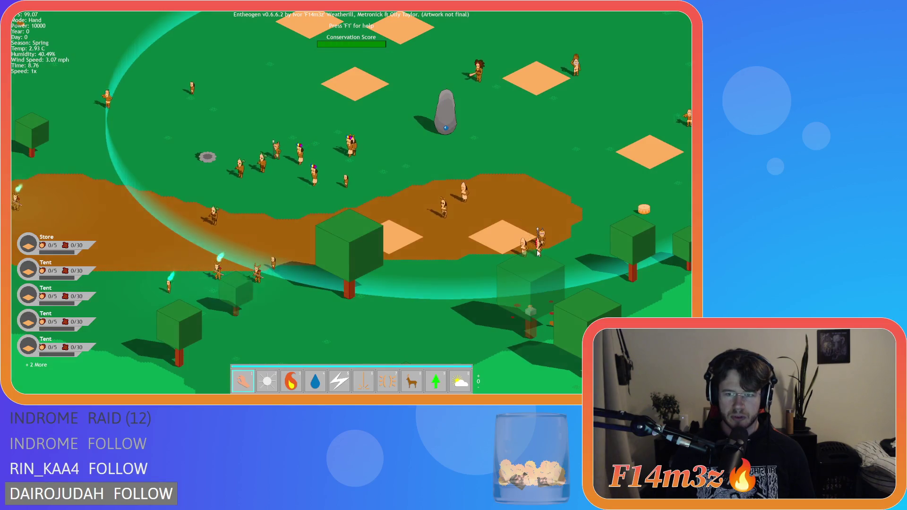
scroll(468, 248, "down", 8)
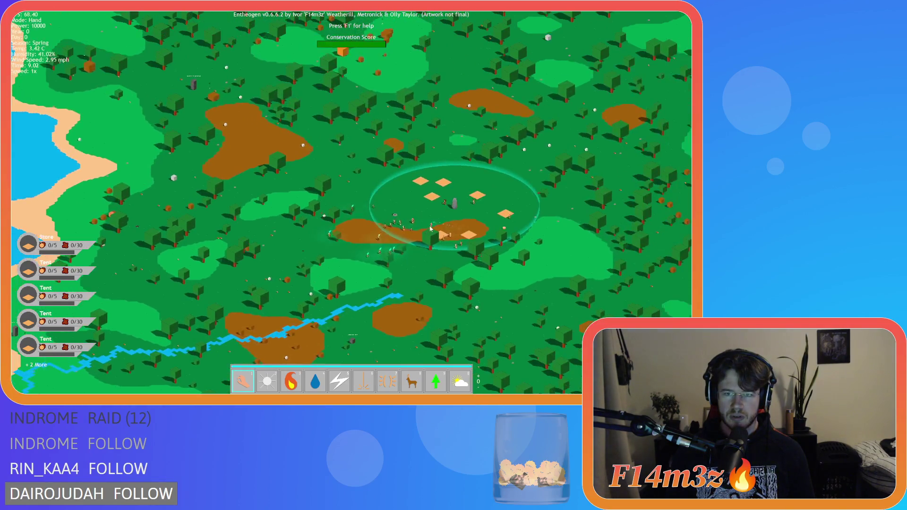
scroll(397, 246, "up", 5)
left_click(378, 232)
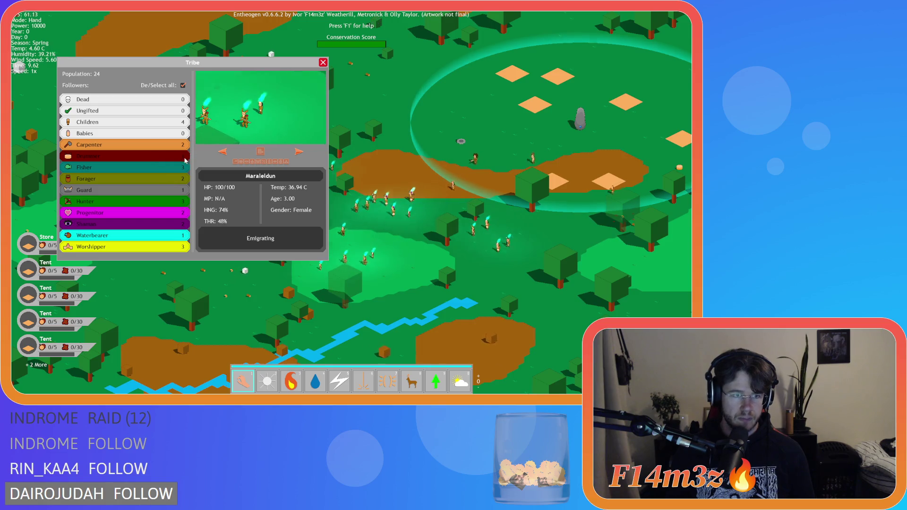
Step: Deselect all followers in the Tribe window and preview the next villager
left_click(161, 160)
left_click(245, 162)
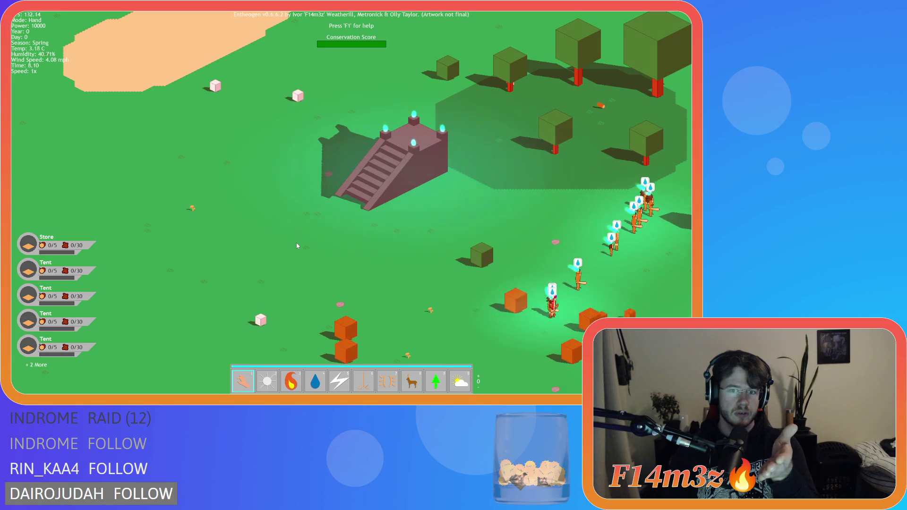
Step: Summon a portal at the temple, then quicksave with F5 and quickload with F9
left_click(378, 184)
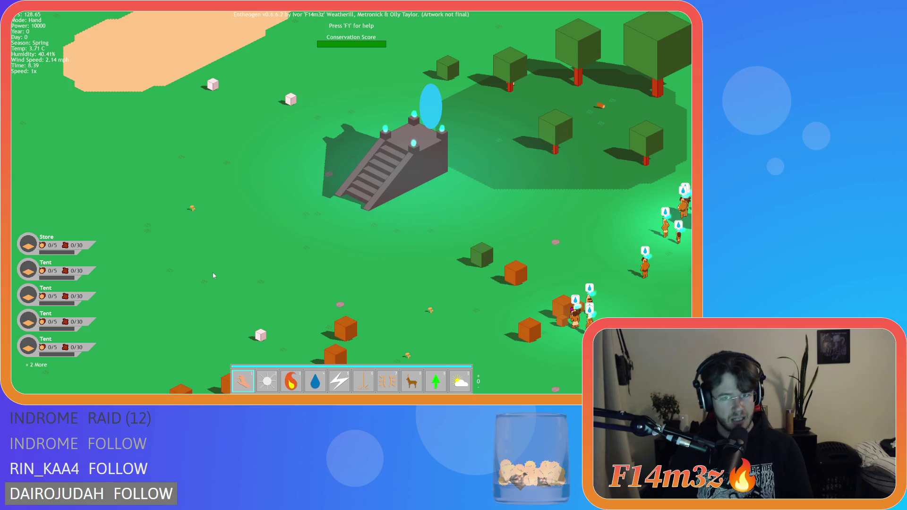
key("F5")
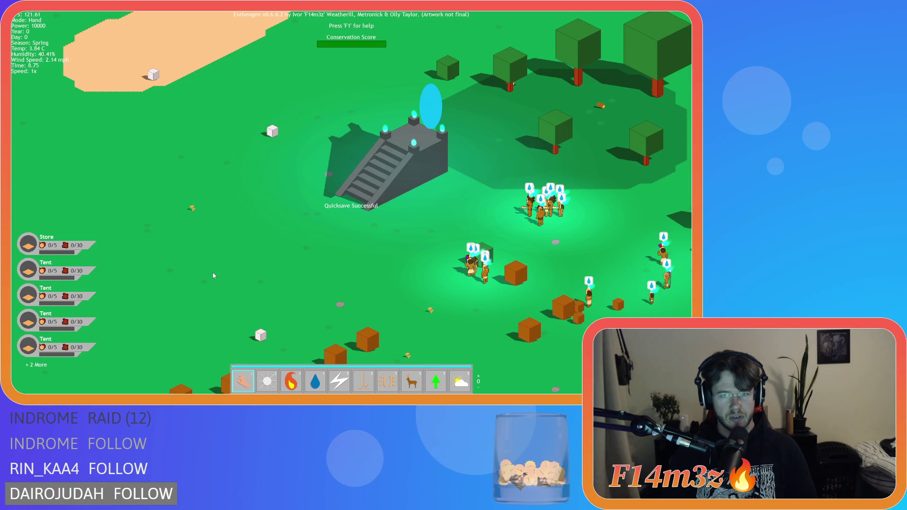
key("F9")
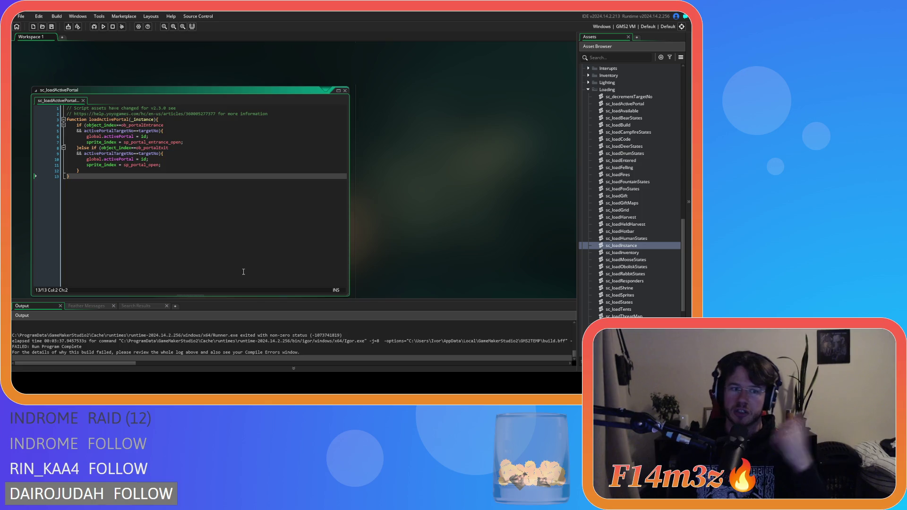
Step: Collapse the Loading folder, expand the Game scripts folder and select sc_getInstances
scroll(636, 214, "up", 3)
scroll(629, 220, "up", 9)
scroll(621, 225, "up", 3)
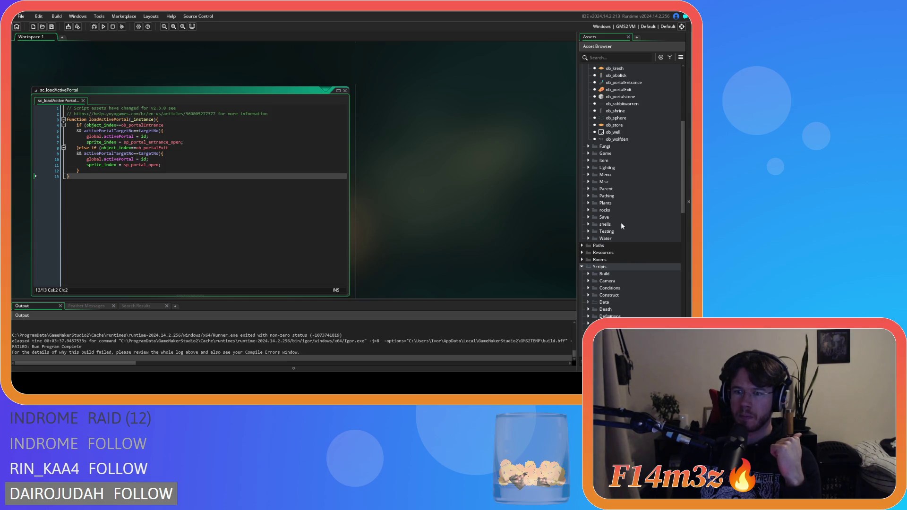
scroll(621, 225, "down", 9)
left_click(588, 217)
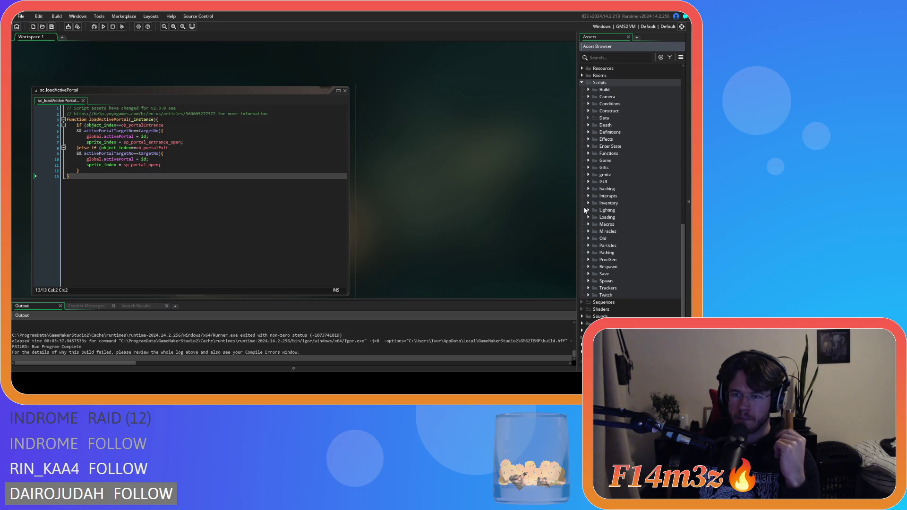
left_click(586, 216)
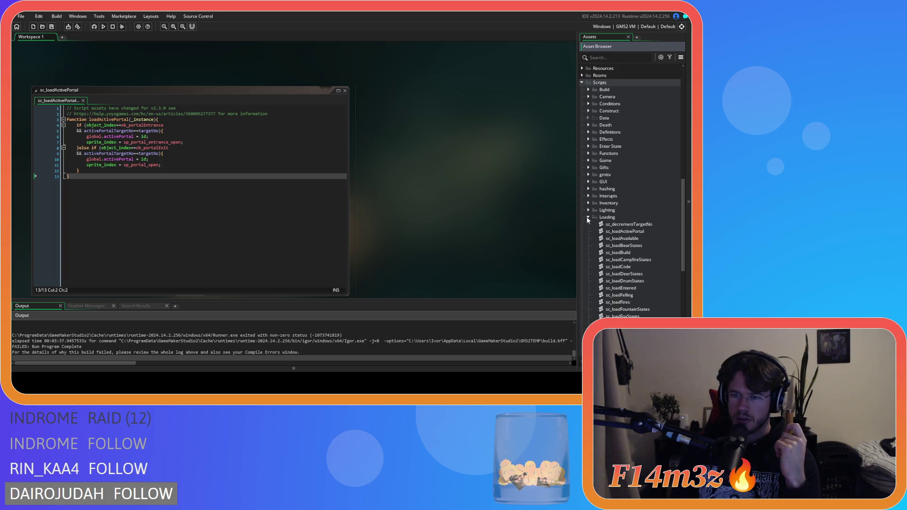
left_click(586, 217)
left_click(588, 160)
scroll(615, 198, "down", 3)
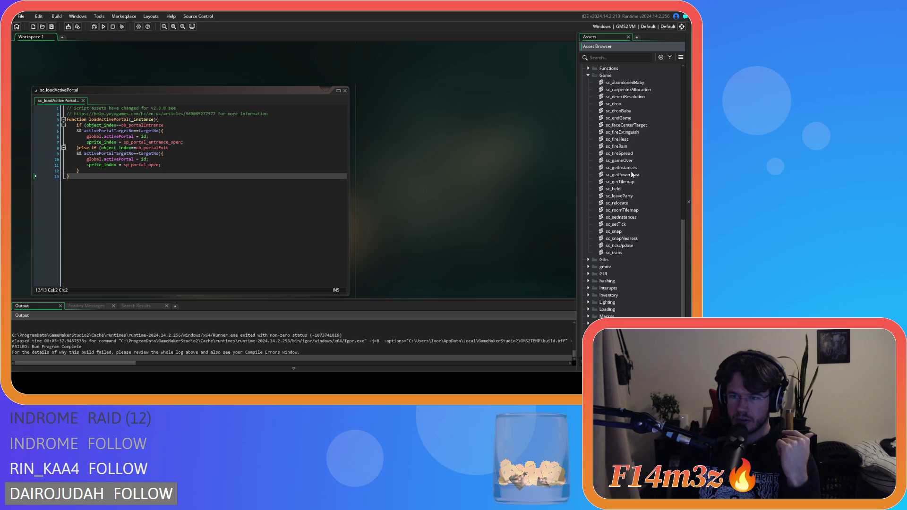
left_click(632, 169)
Step: Glance at sc_getInstances, then open sc_setInstances and go to its loadStates call near the end
double_click(633, 169)
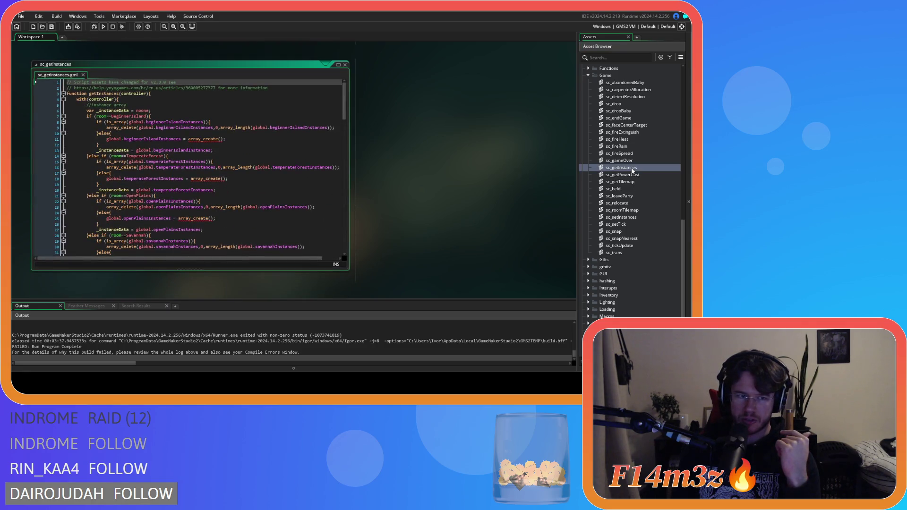
left_click(345, 65)
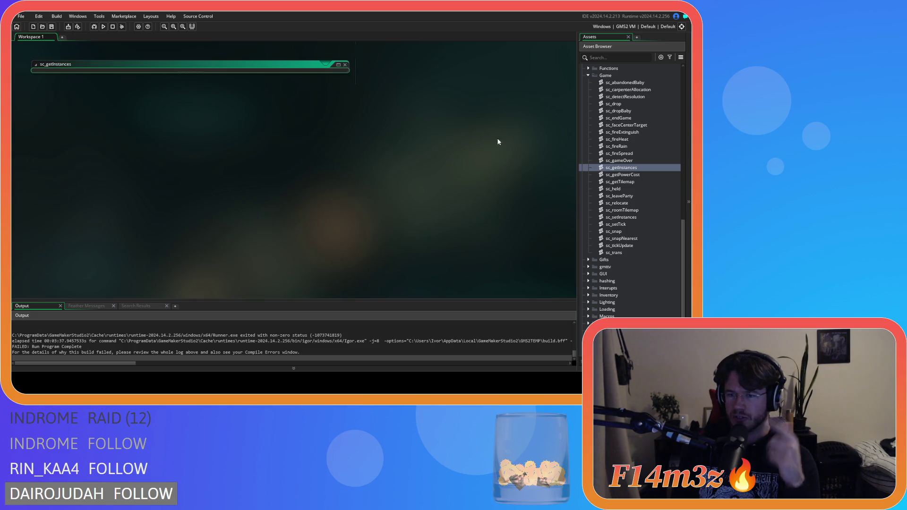
double_click(628, 217)
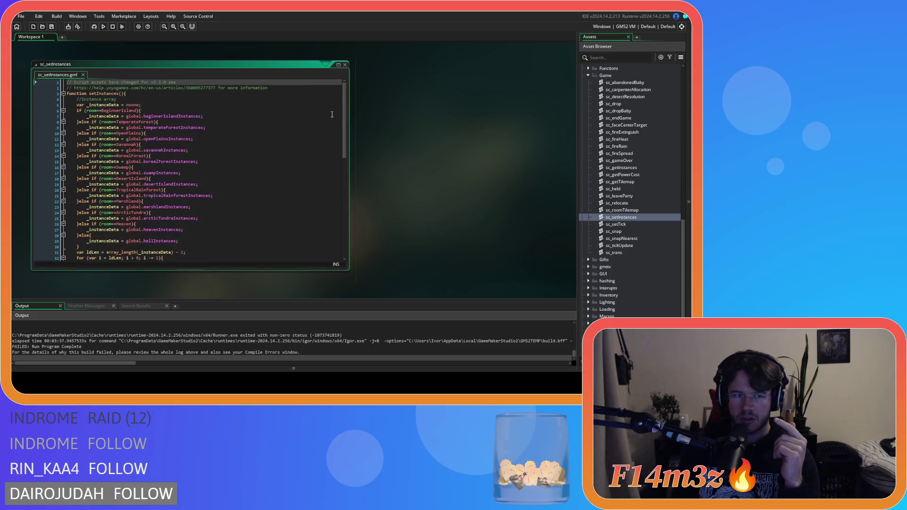
mouse_move(345, 110)
left_mouse_down()
mouse_move(346, 180)
mouse_move(335, 222)
left_mouse_up()
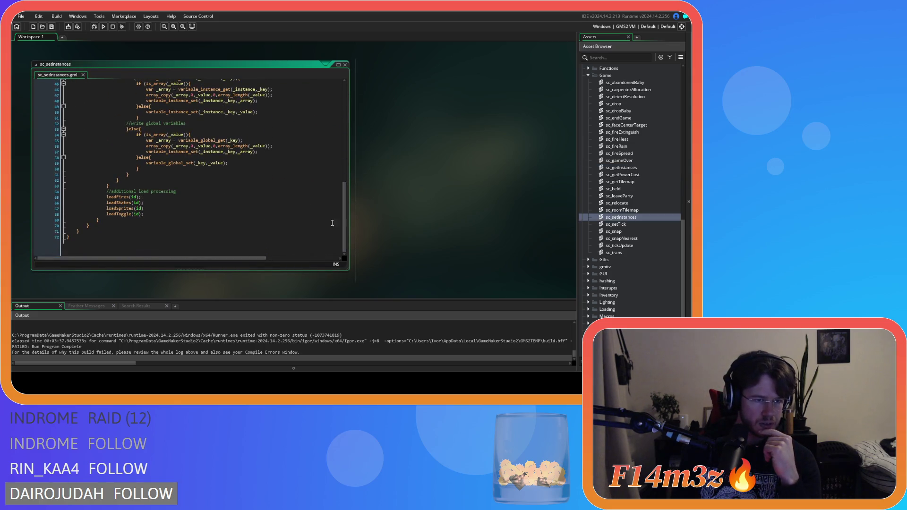
scroll(127, 200, "up", 1)
left_click(167, 208)
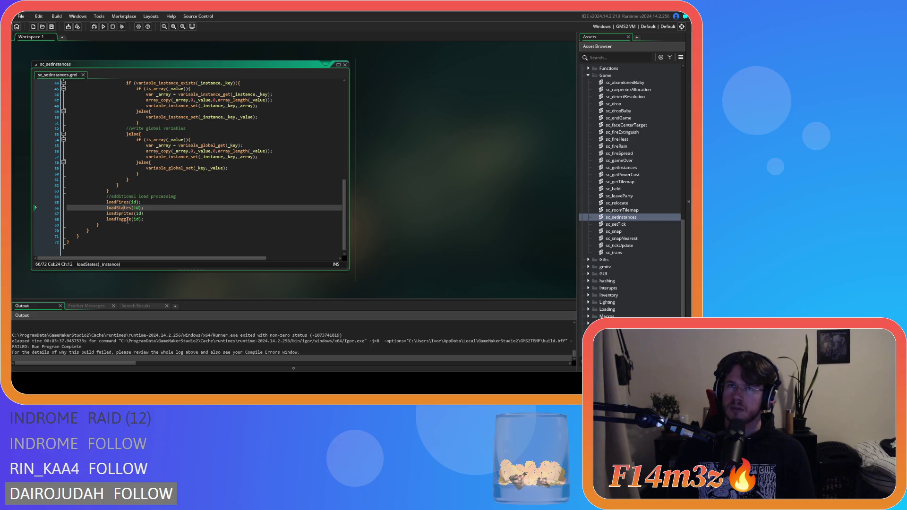
mouse_move(128, 221)
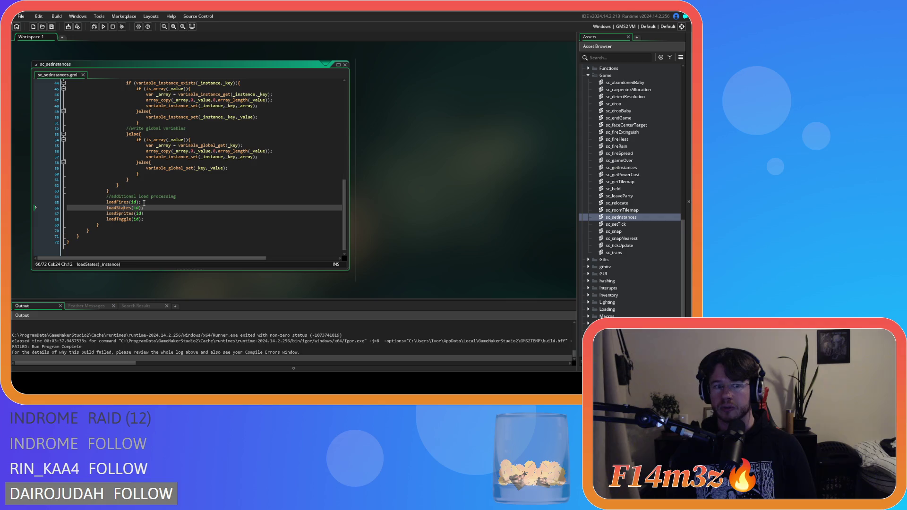
Step: Add a loadShrine(id) call after loadFires(id), then open sc_loadCode from the Loading folder
left_click(143, 203)
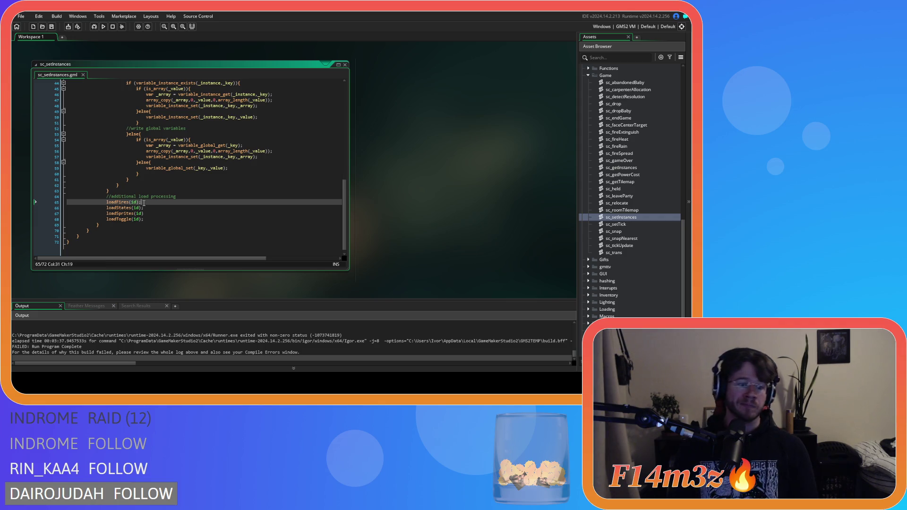
key("Return")
type("loadShrines")
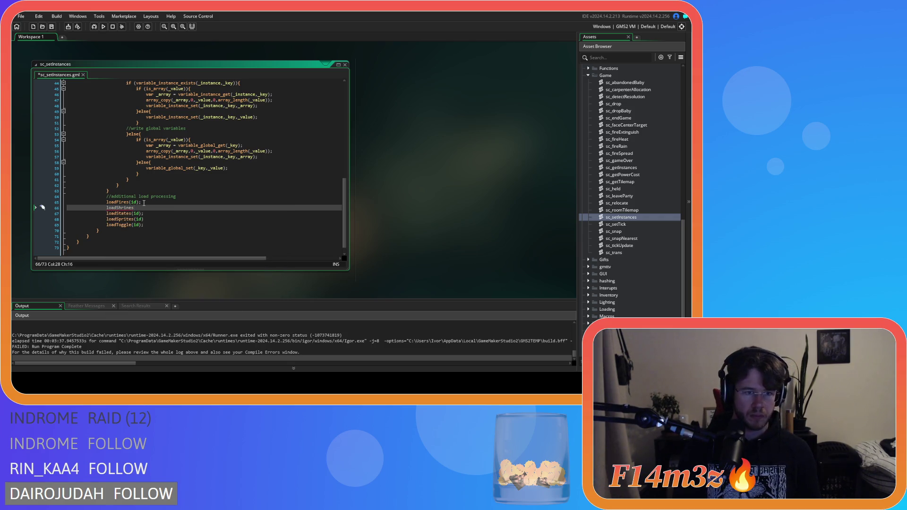
type("s")
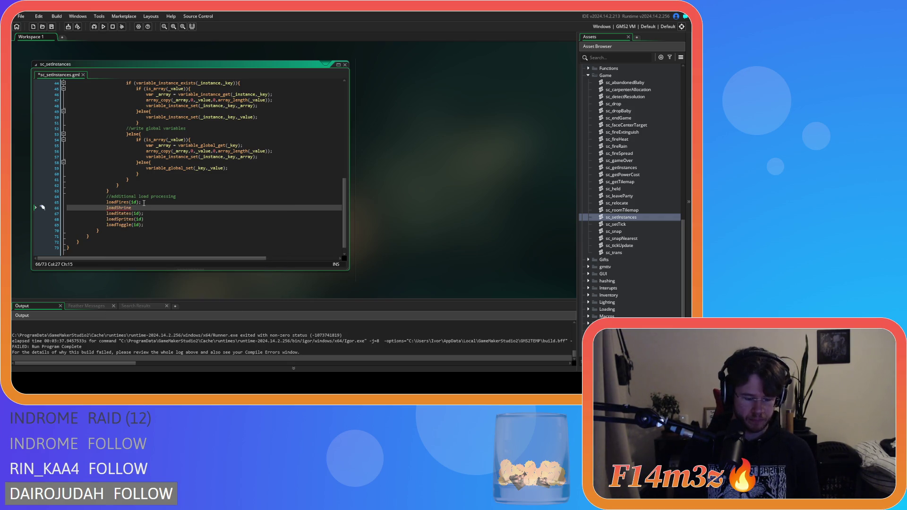
type("(id);")
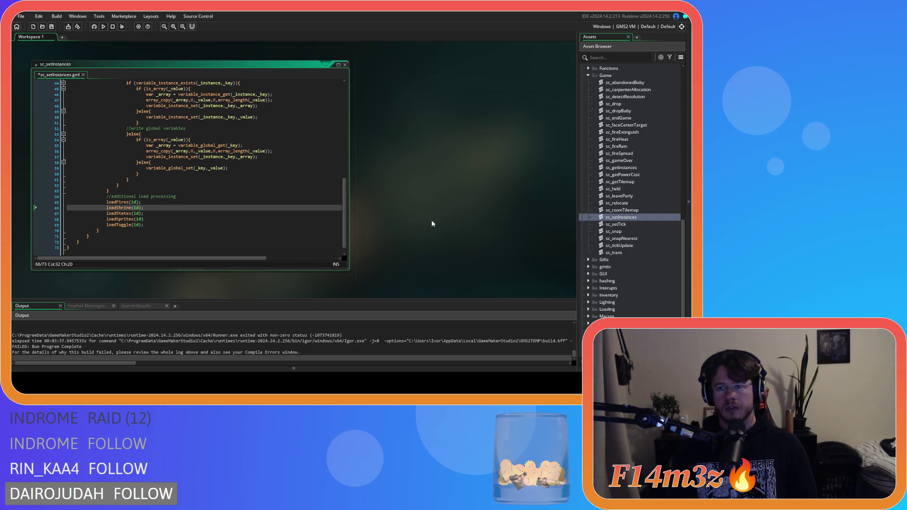
scroll(617, 240, "down", 4)
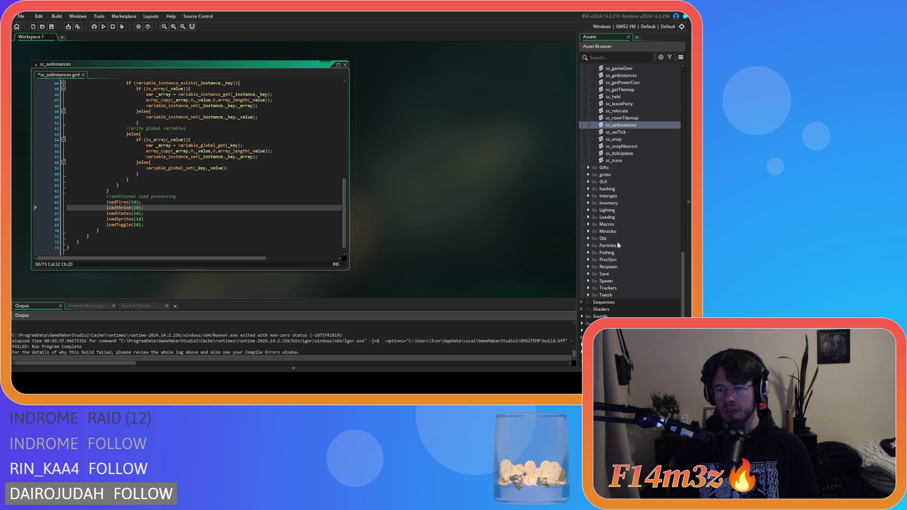
left_click(589, 217)
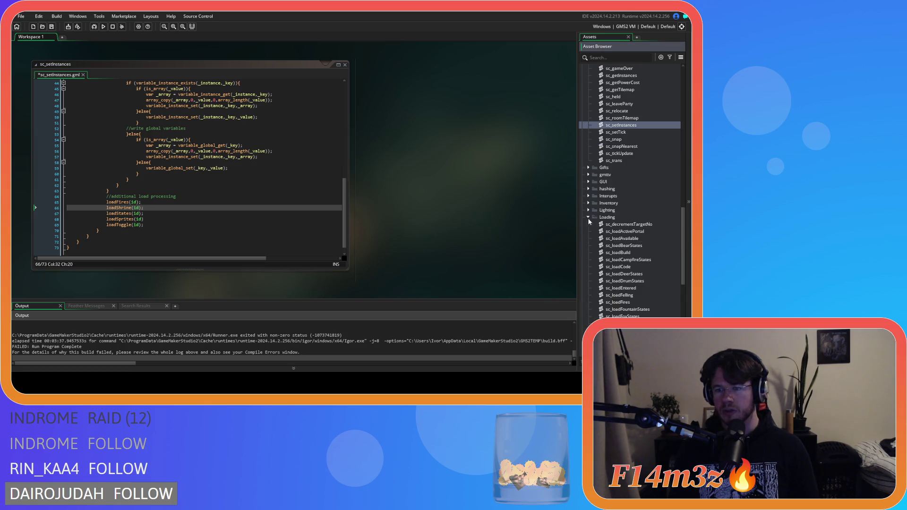
double_click(636, 267)
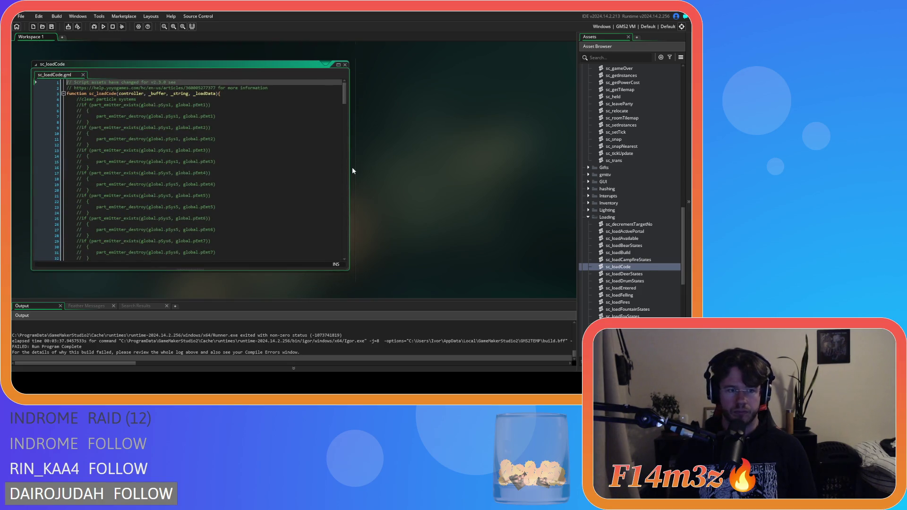
Step: Open the loadInstance and loadTents script definitions from their calls
left_click_drag(345, 96, 352, 241)
scroll(350, 240, "up", 4)
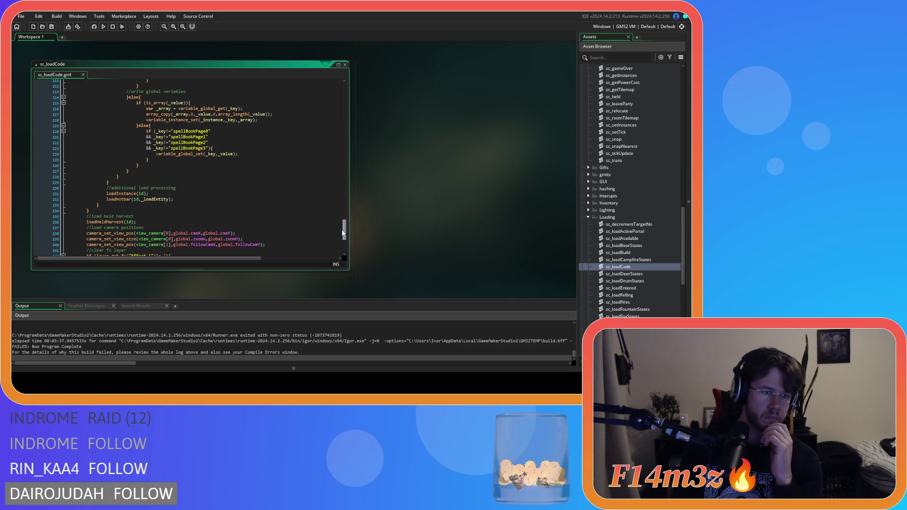
middle_click(120, 199)
left_click(368, 100)
middle_click(311, 105)
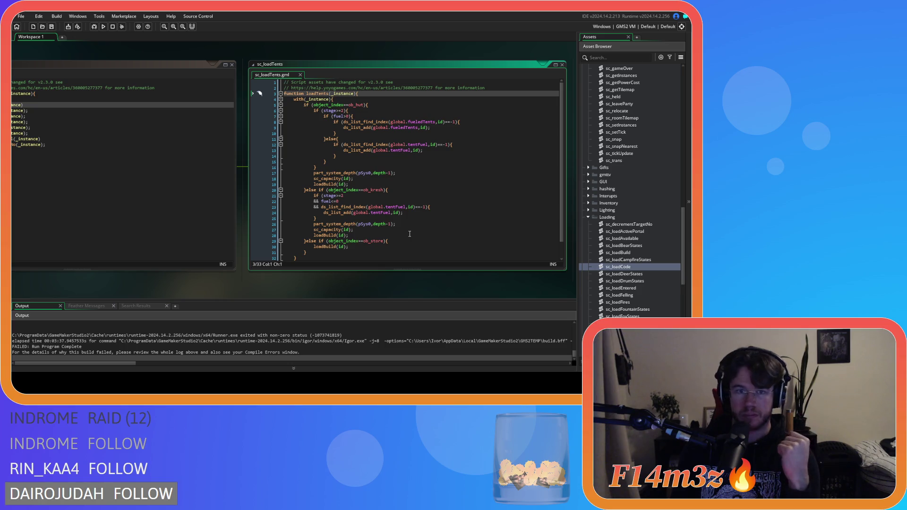
Step: Centre sc_loadInstance beside sc_loadTents, then build and run the game
scroll(410, 233, "down", 1)
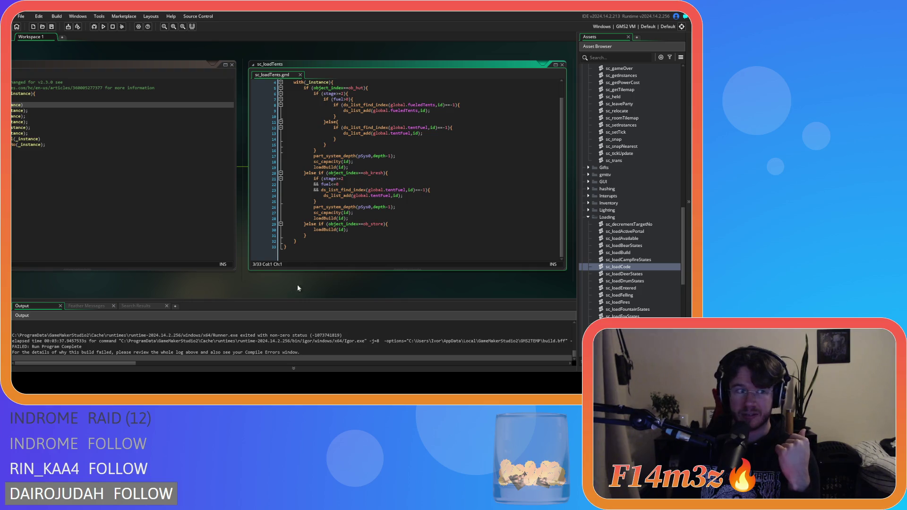
left_click_drag(212, 289, 293, 279)
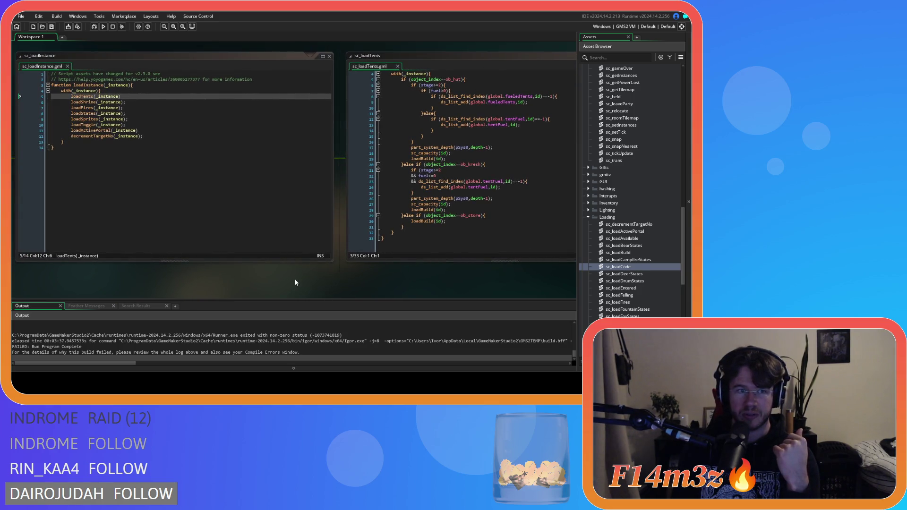
mouse_move(146, 279)
left_mouse_down()
mouse_move(118, 286)
mouse_move(296, 293)
mouse_move(132, 285)
left_mouse_up()
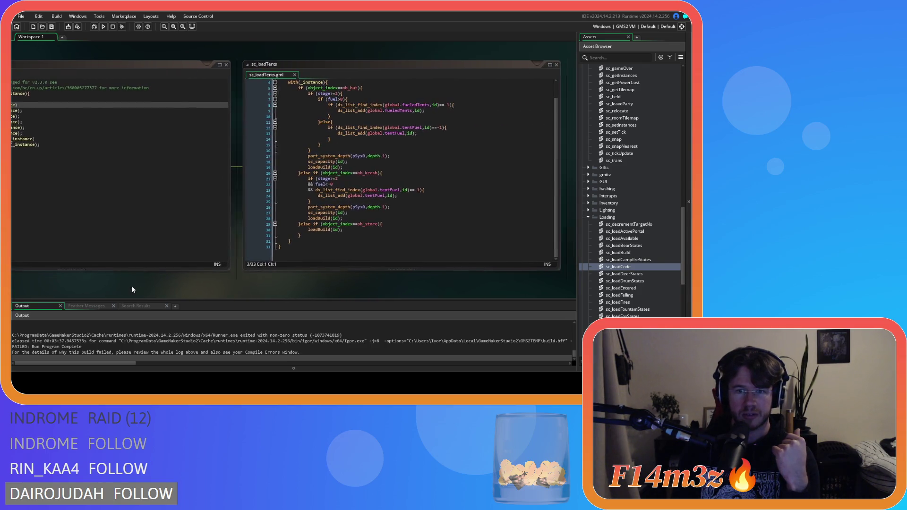
scroll(367, 227, "up", 1)
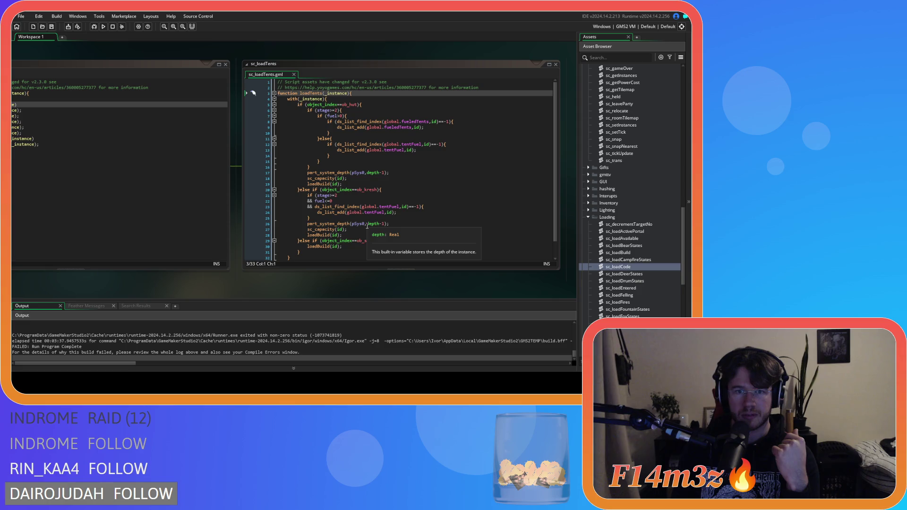
left_click_drag(146, 282, 423, 286)
mouse_move(315, 287)
left_mouse_down()
mouse_move(239, 277)
mouse_move(313, 275)
mouse_move(269, 279)
mouse_move(269, 269)
left_mouse_up()
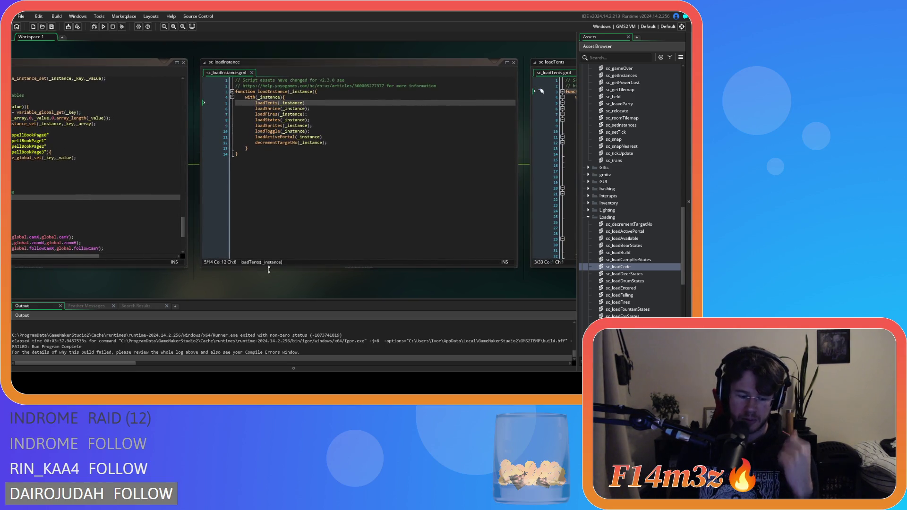
key("F5")
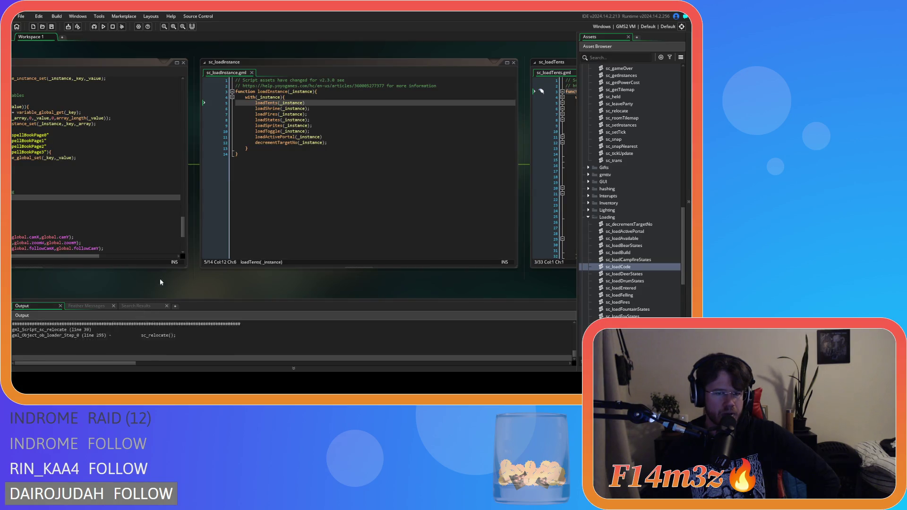
Step: Scroll the Output panel to the sc_relocate line 39 error called from ob_loader's Step event
scroll(596, 205, "up", 2)
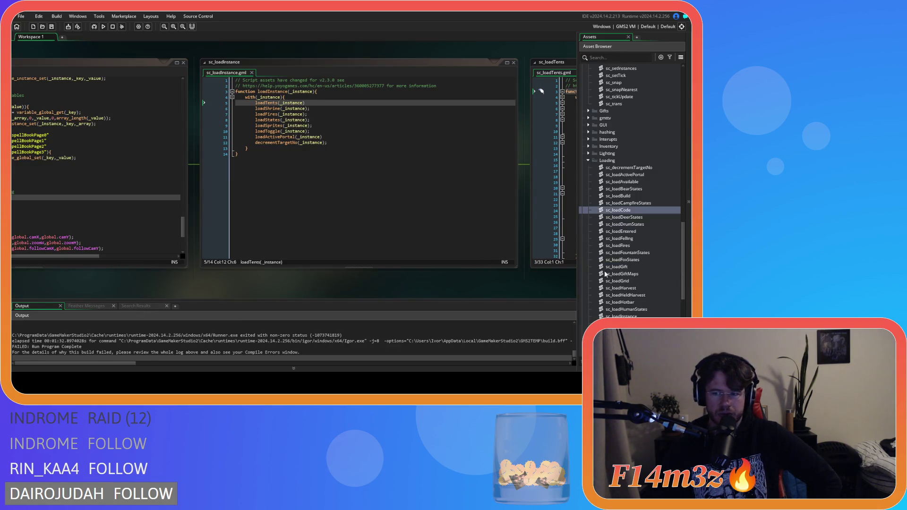
Step: Open the sc_relocate script and review its update stats and spawnY lines
scroll(596, 204, "up", 5)
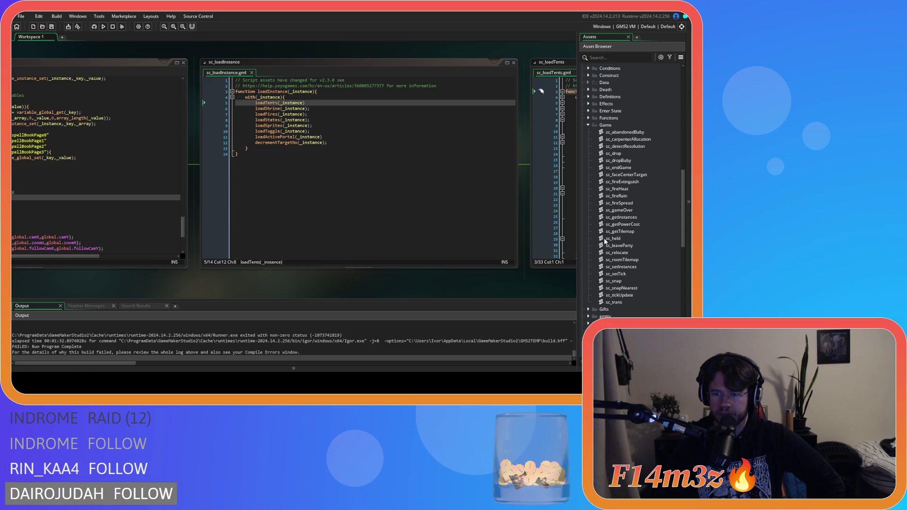
double_click(616, 253)
scroll(138, 337, "up", 1)
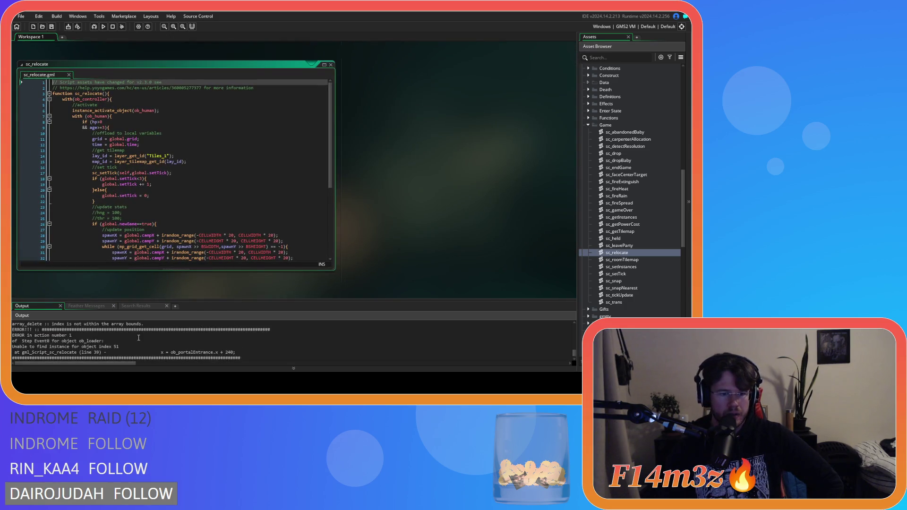
left_click(142, 204)
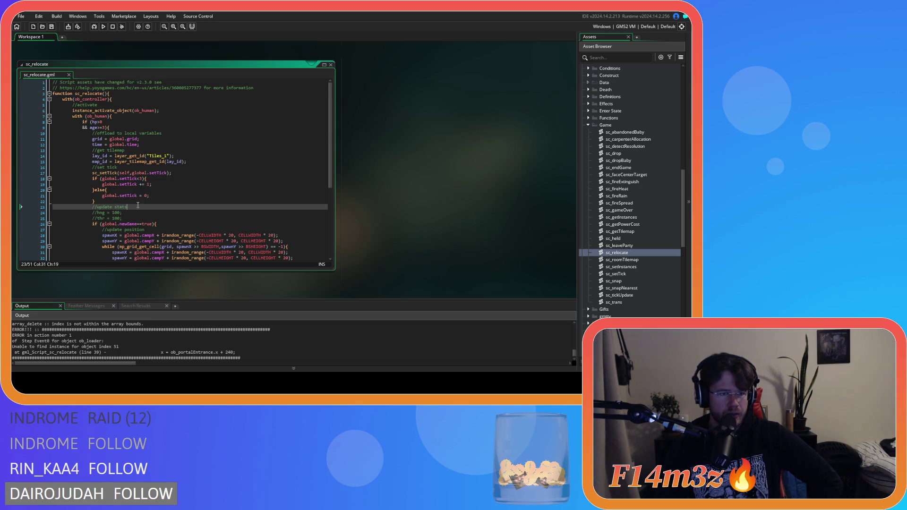
scroll(138, 199, "down", 1)
left_click(156, 228)
Step: Inspect the previous-level room check and ob_portalEntrance y-position line, then rebuild and run
scroll(157, 229, "down", 3)
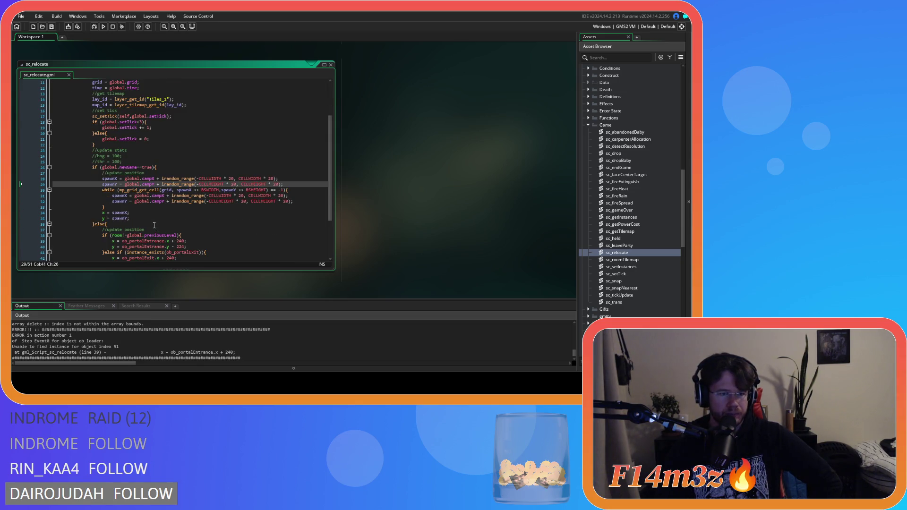
scroll(151, 232, "down", 1)
left_click(163, 221)
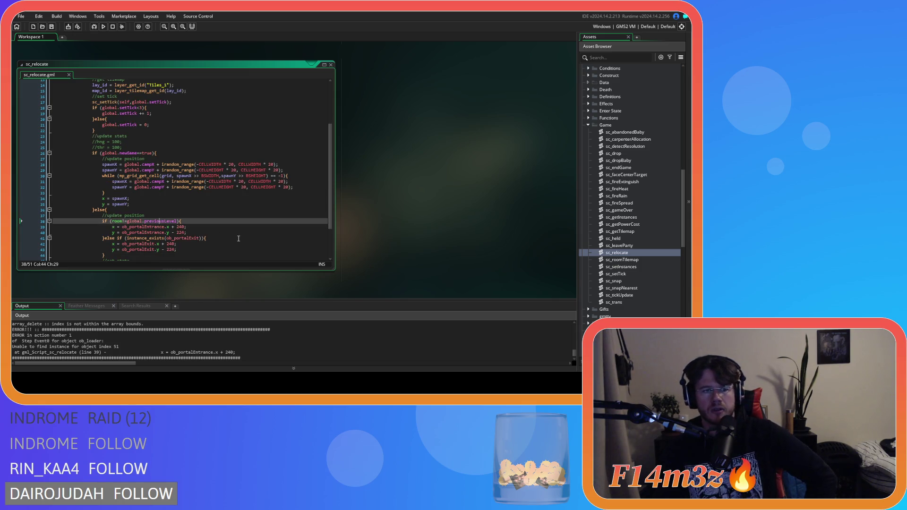
left_click(206, 231)
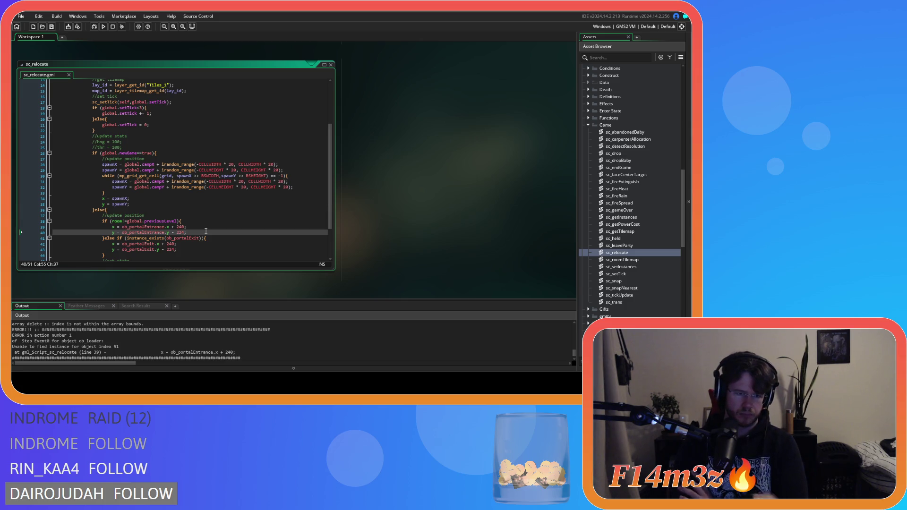
key("F5")
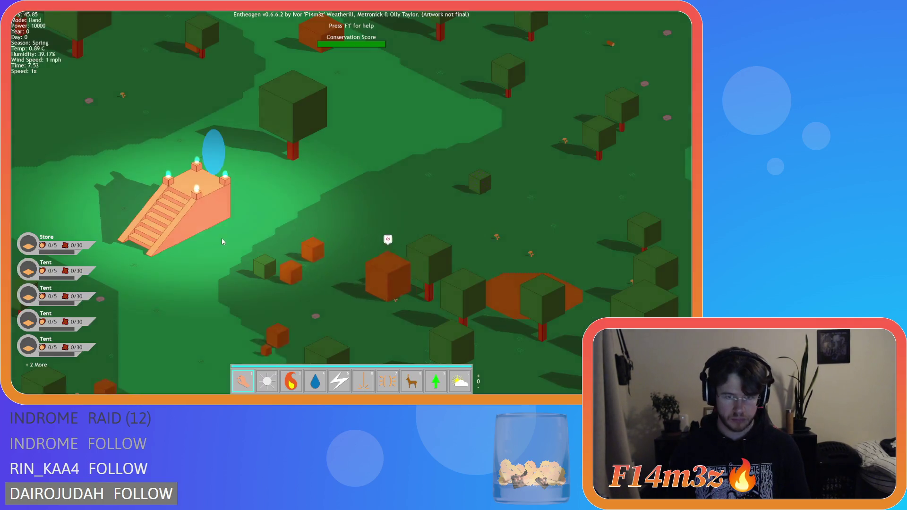
Step: In the Tribe overview, deselect all followers, select the Foragers, and close it
key("t")
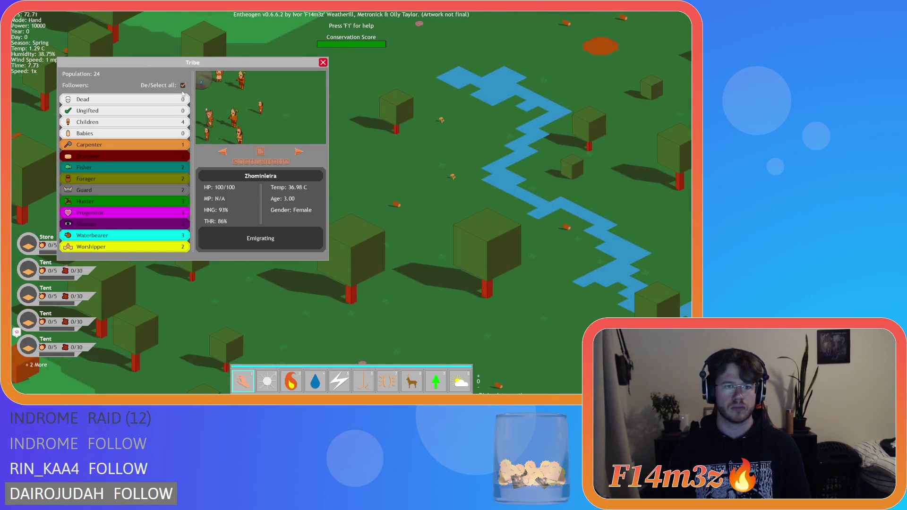
left_click(182, 85)
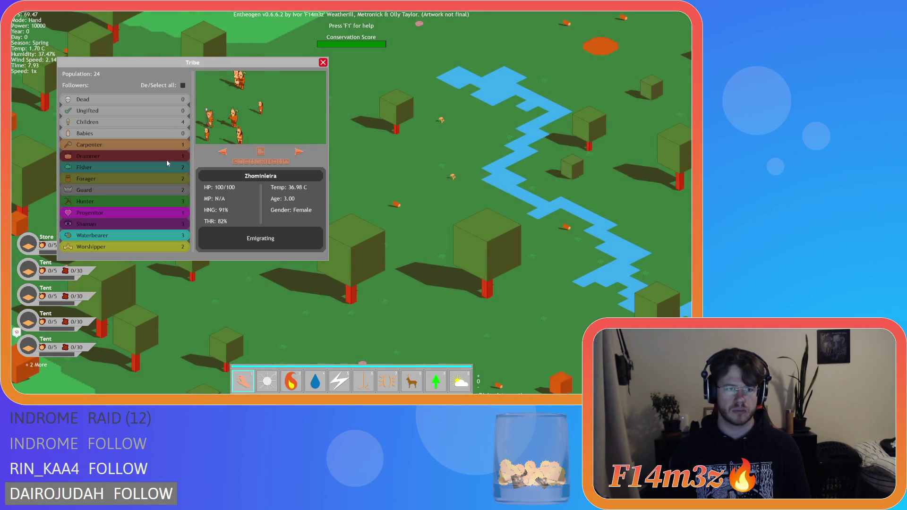
left_click(157, 178)
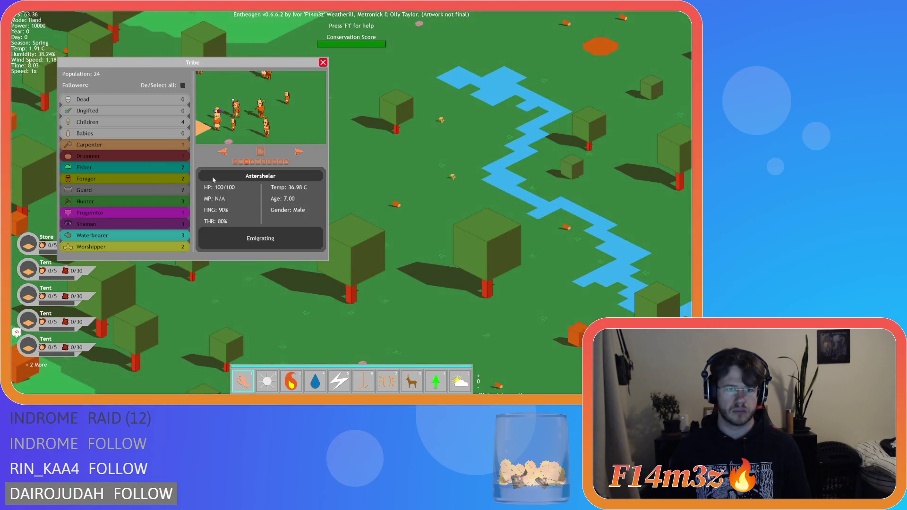
left_click(261, 153)
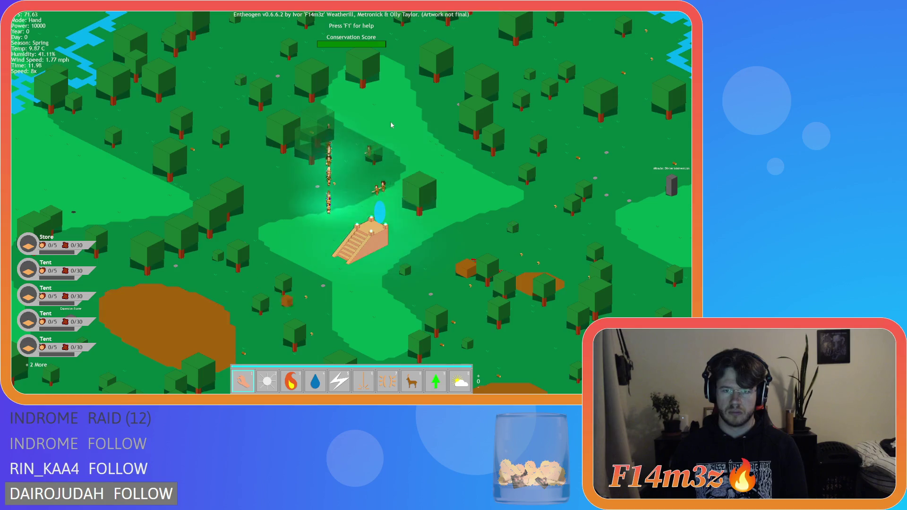
Step: Zoom in on the temple stairs and run the game at 8x speed
scroll(389, 240, "up", 5)
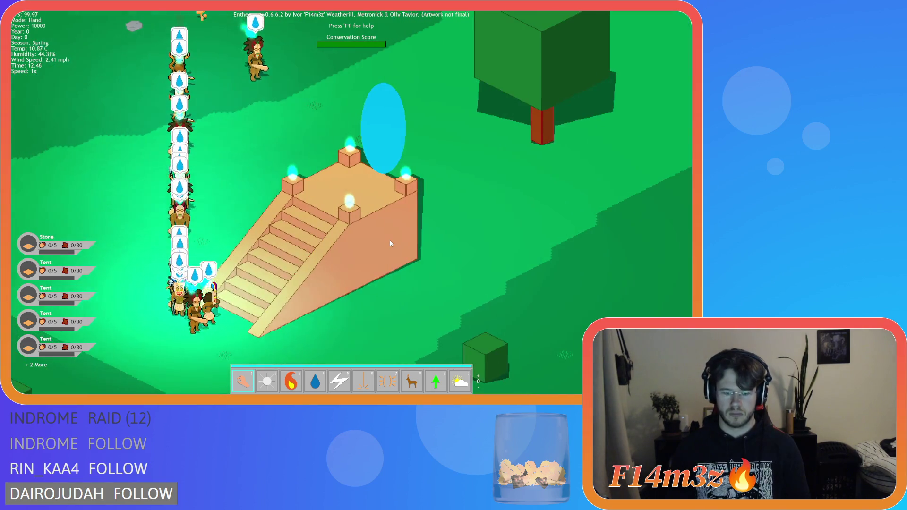
key("plus")
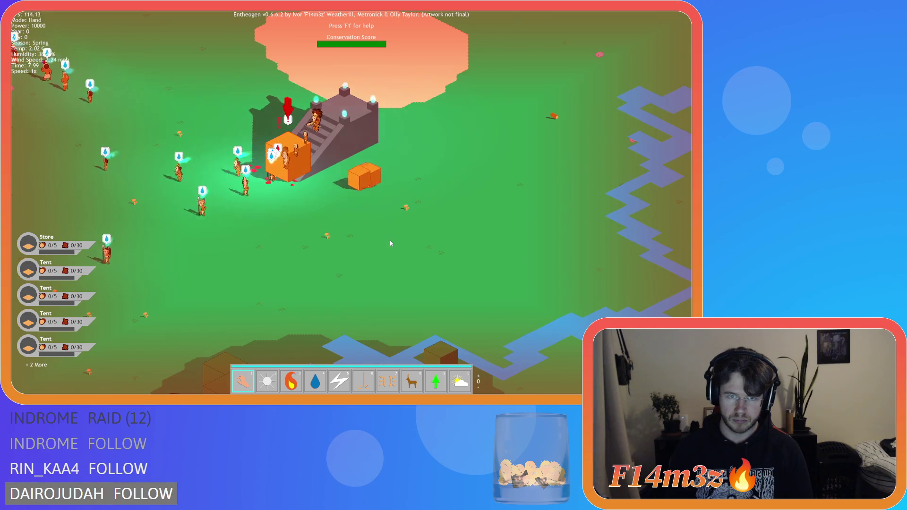
Step: Place a flame atop the temple, pan around it, and raise the game speed to 8x
scroll(389, 243, "down", 2)
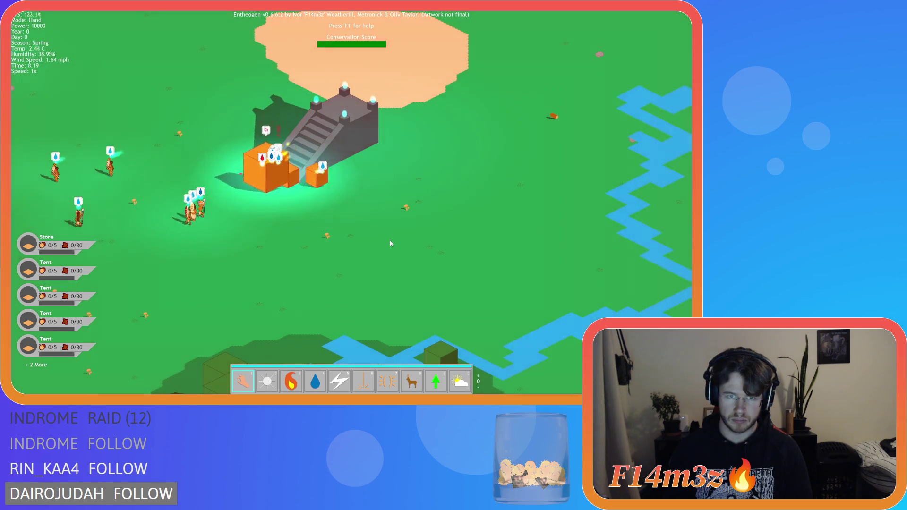
scroll(390, 244, "down", 3)
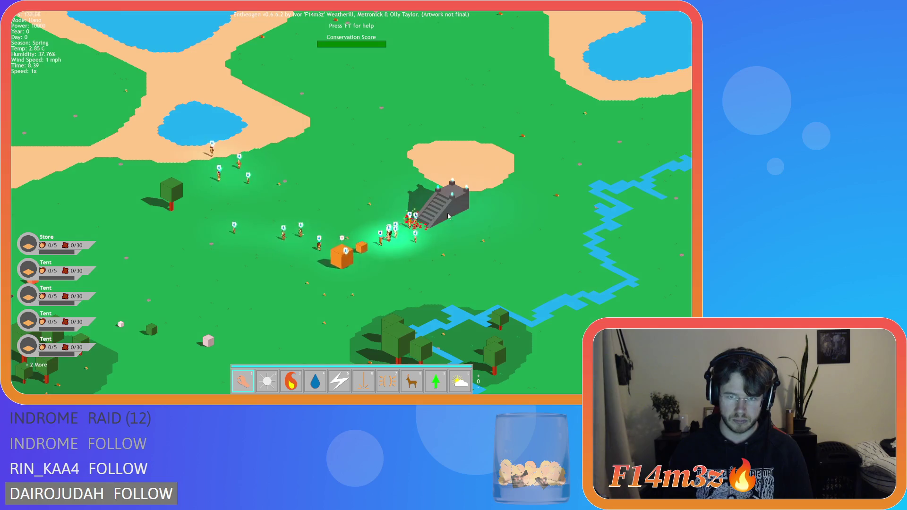
left_click(449, 215)
left_click(450, 215)
key("d")
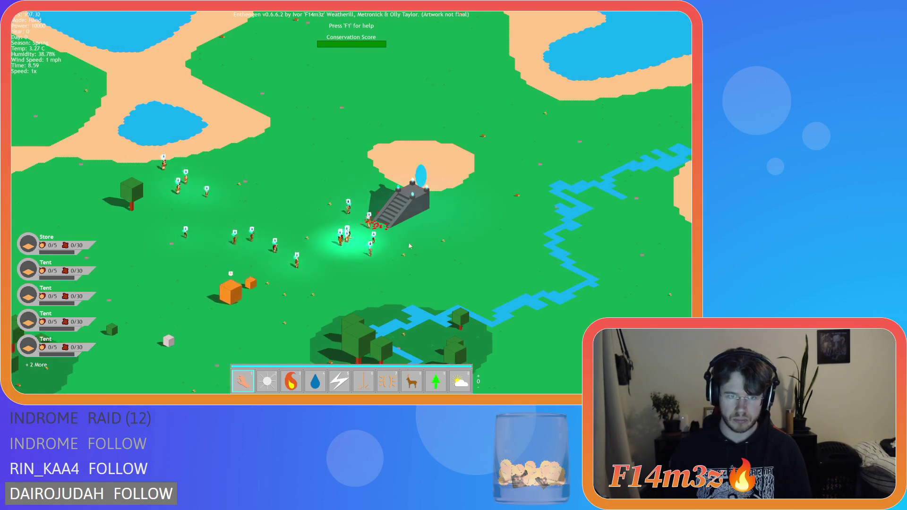
key("s")
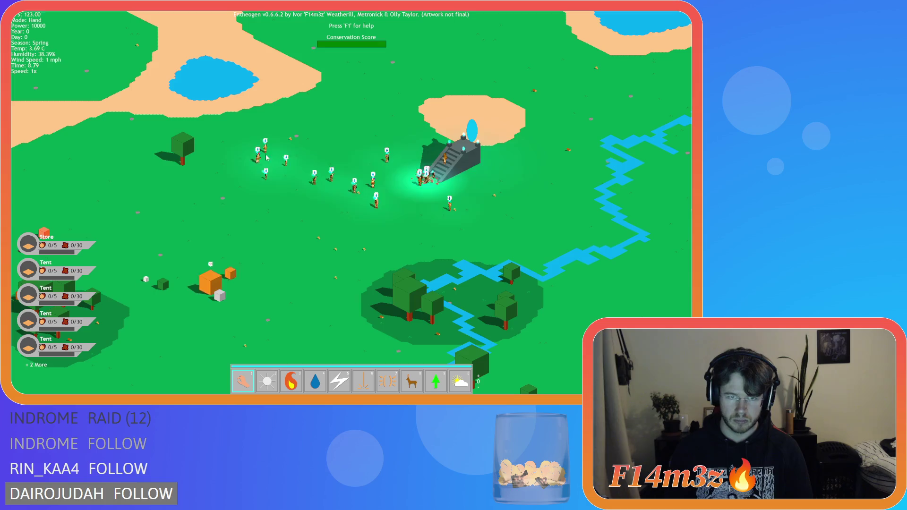
key("plus")
key("plus")
key("plus")
key("w")
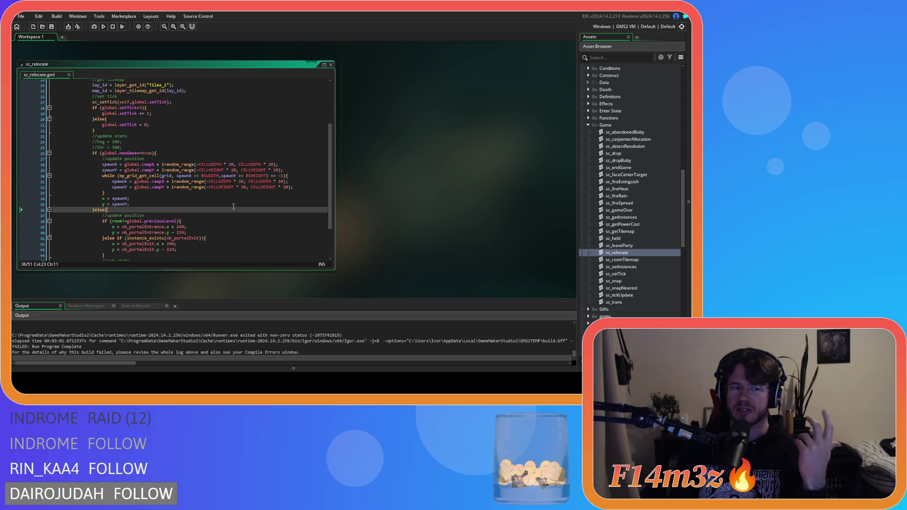
Step: Append '&& ob_portalEntrance' to the if condition on a new line and save sc_relocate
double_click(153, 227)
key("ctrl+c")
left_click(182, 221)
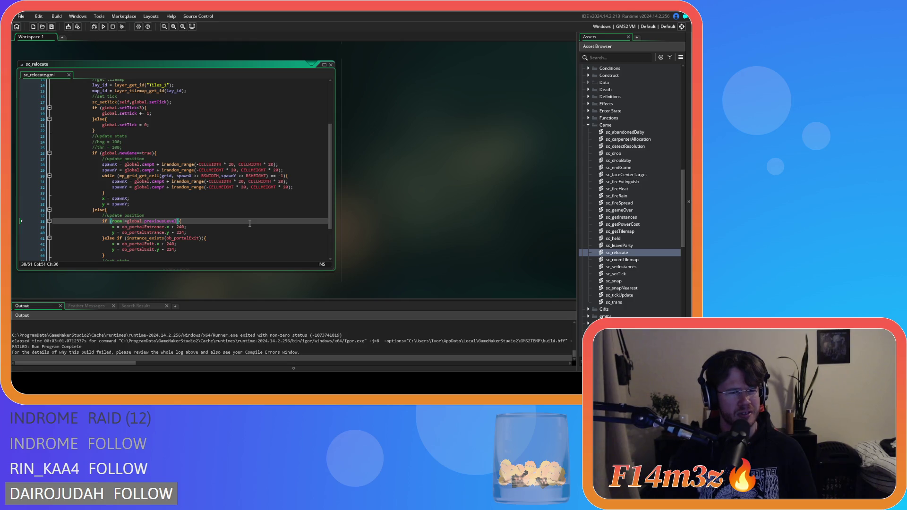
scroll(250, 224, "down", 3)
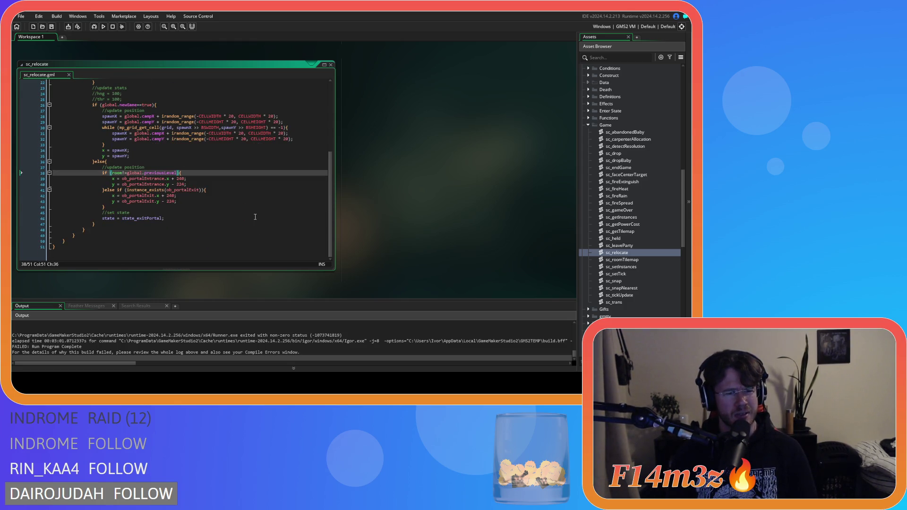
scroll(255, 217, "up", 4)
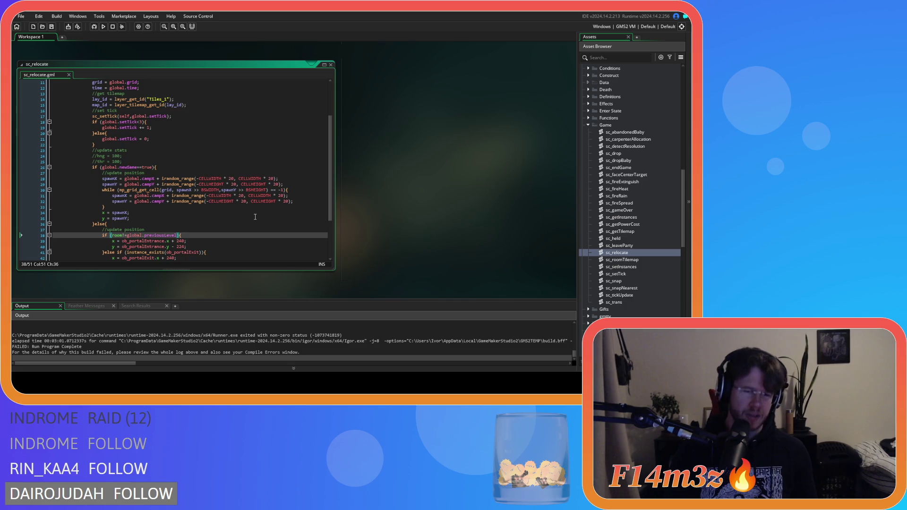
key("Return")
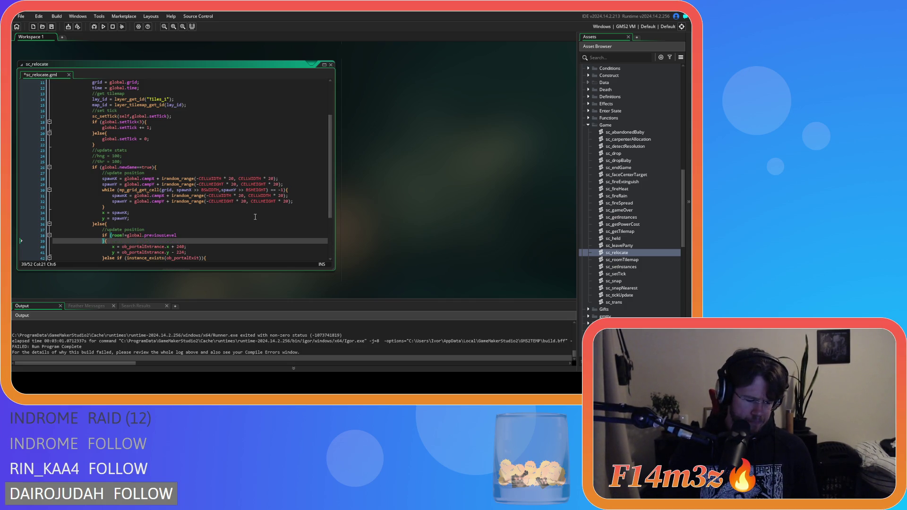
type("&& ob_portalEntrance")
key("ctrl+s")
Step: Rewrite line 39's check as instance_exists(ob_portalEntrance) using autocomplete
left_click(214, 222)
scroll(214, 222, "down", 3)
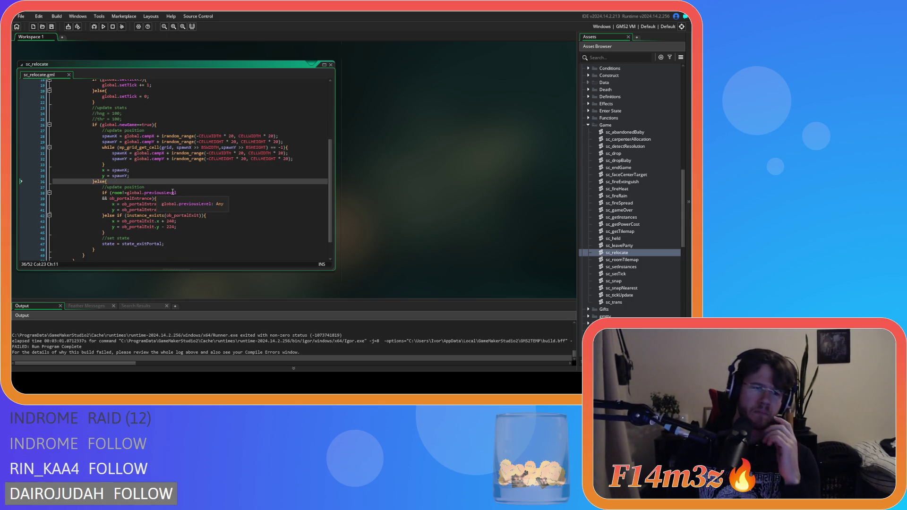
left_click(171, 198)
key("ctrl+shift+Left")
key("ctrl+shift+Left")
type("i")
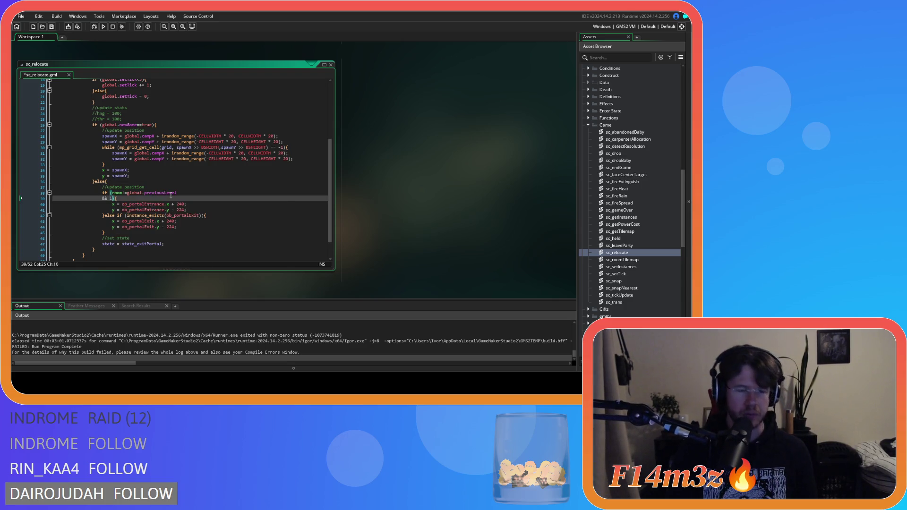
type("nstance_ec")
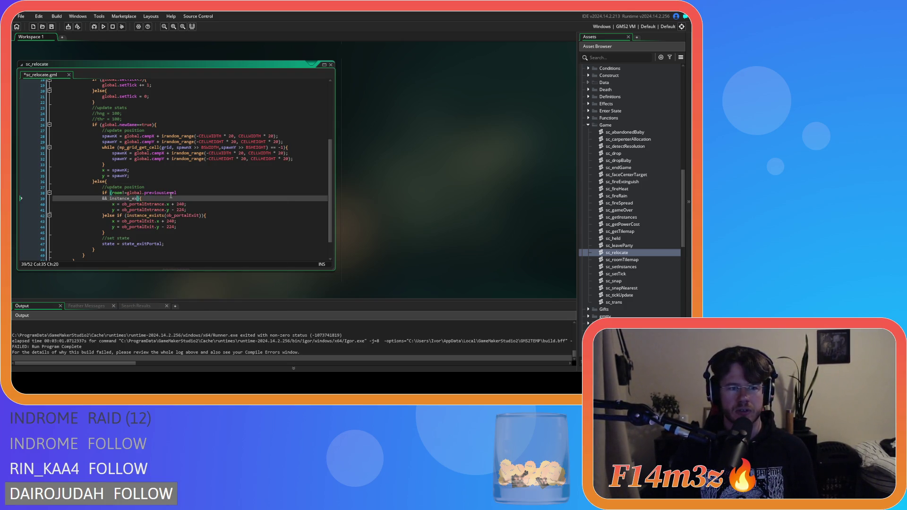
key("Return")
key("ctrl+v")
key("Up")
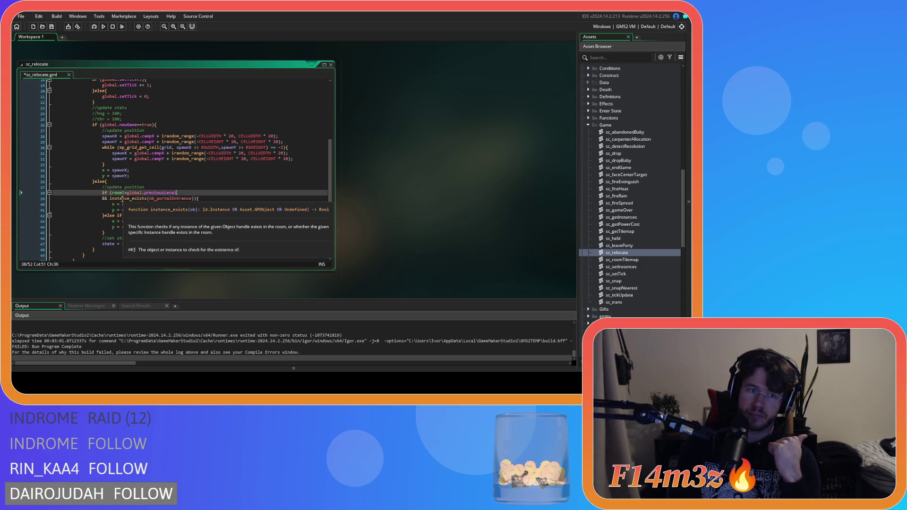
key("Down")
Step: Review the portal entrance position lines and exit y offset on line 44, then save and build
mouse_move(169, 210)
left_mouse_down()
mouse_move(202, 204)
mouse_move(178, 215)
mouse_move(213, 215)
left_mouse_up()
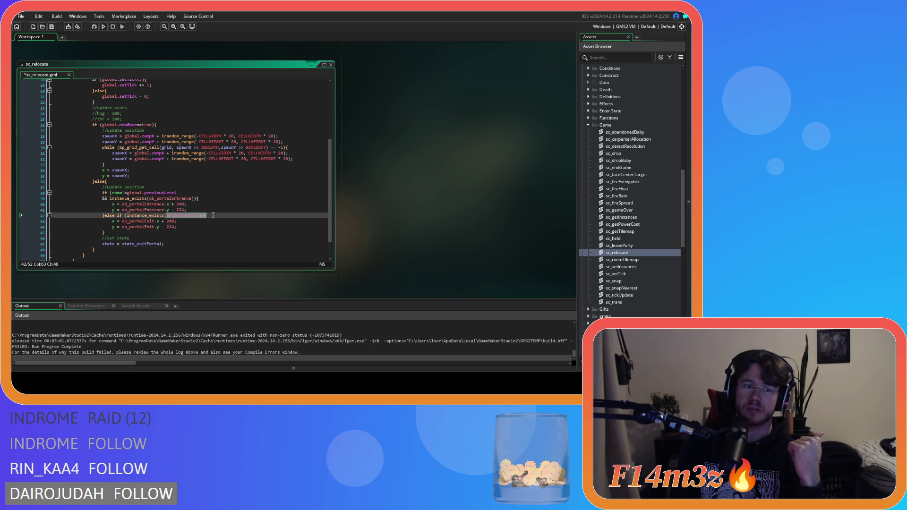
left_click_drag(149, 226, 204, 229)
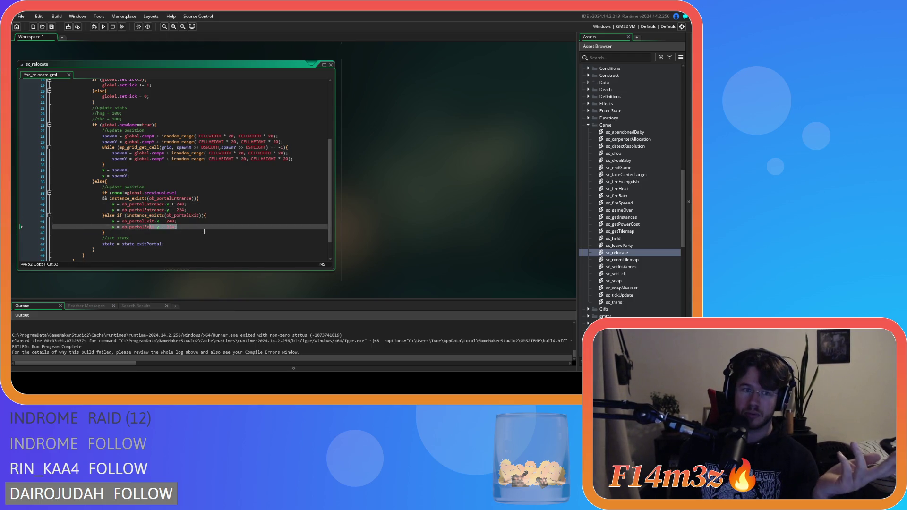
left_click(204, 232)
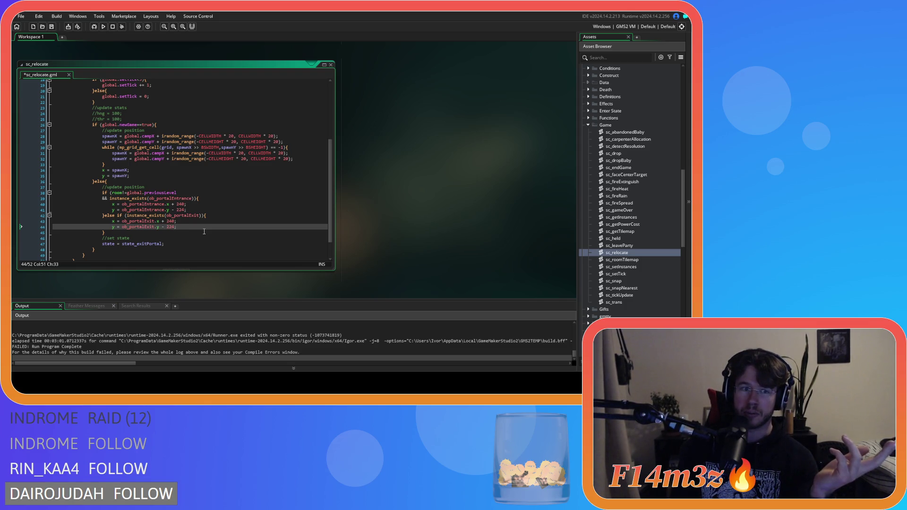
scroll(204, 232, "down", 1)
scroll(204, 231, "down", 1)
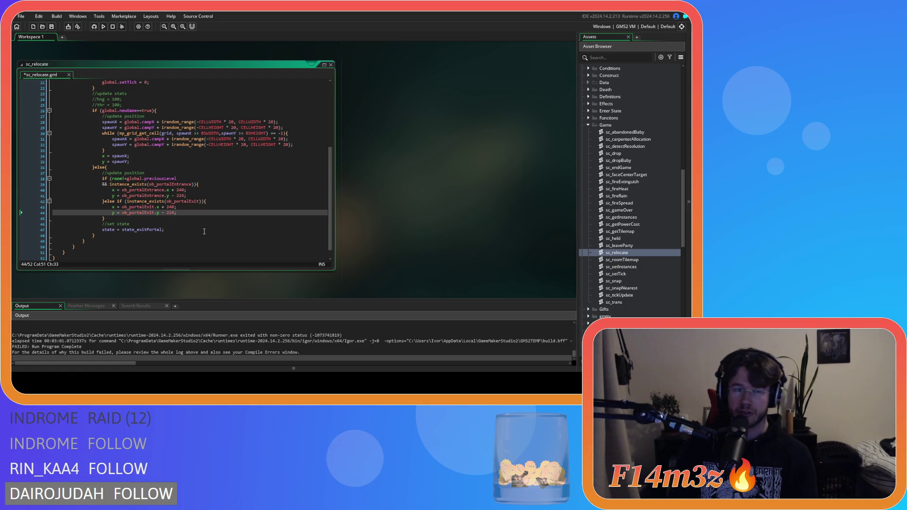
key("F5")
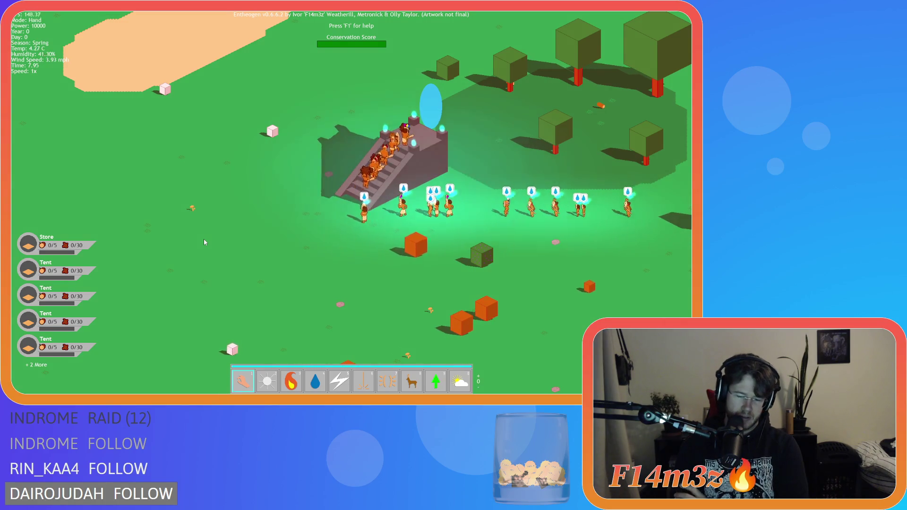
Step: Speed the test run up to 8x to watch the followers climb toward the portal
key("plus")
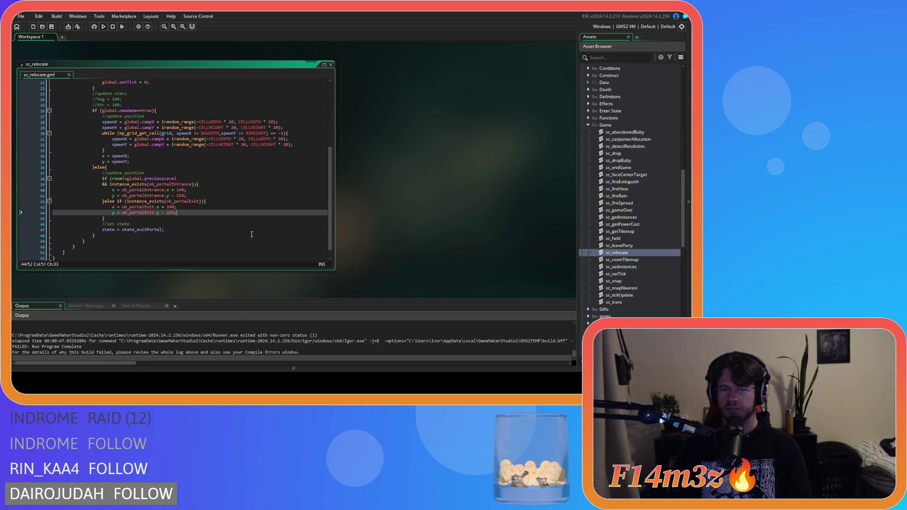
Step: Scroll the Asset Browser to Objects and expand the Animal, Predators and Prey folders
scroll(614, 212, "up", 10)
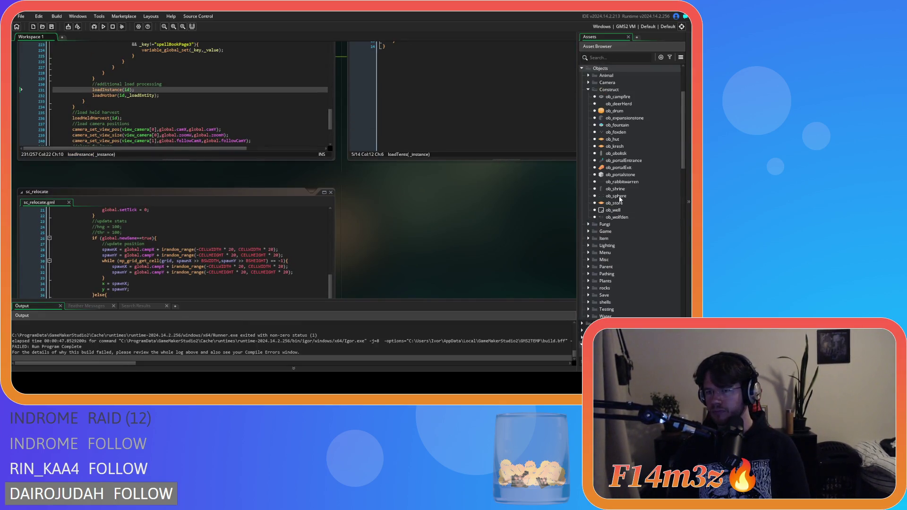
scroll(601, 203, "down", 1)
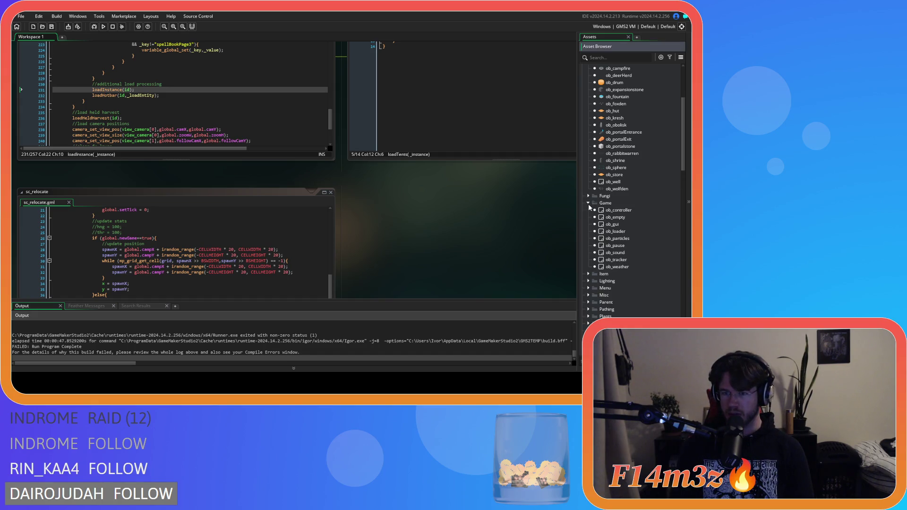
scroll(590, 189, "up", 3)
scroll(591, 187, "up", 1)
left_click(588, 120)
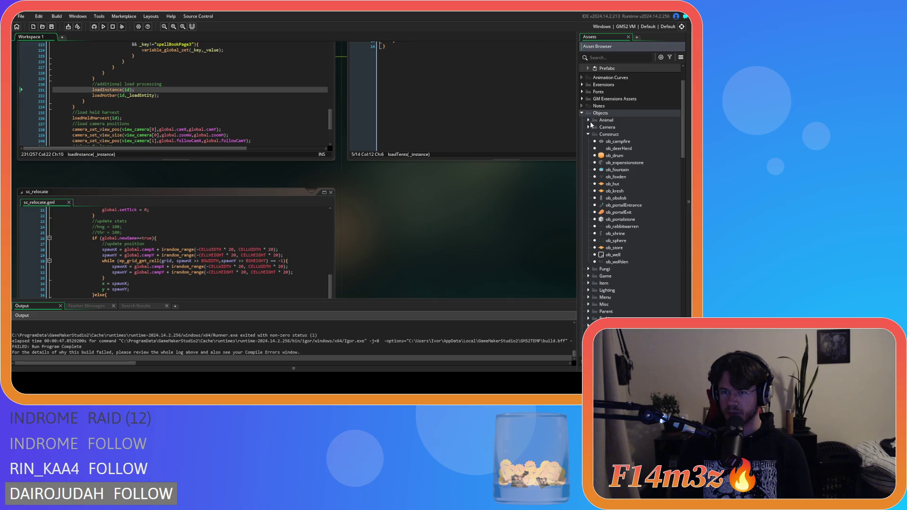
left_click(595, 134)
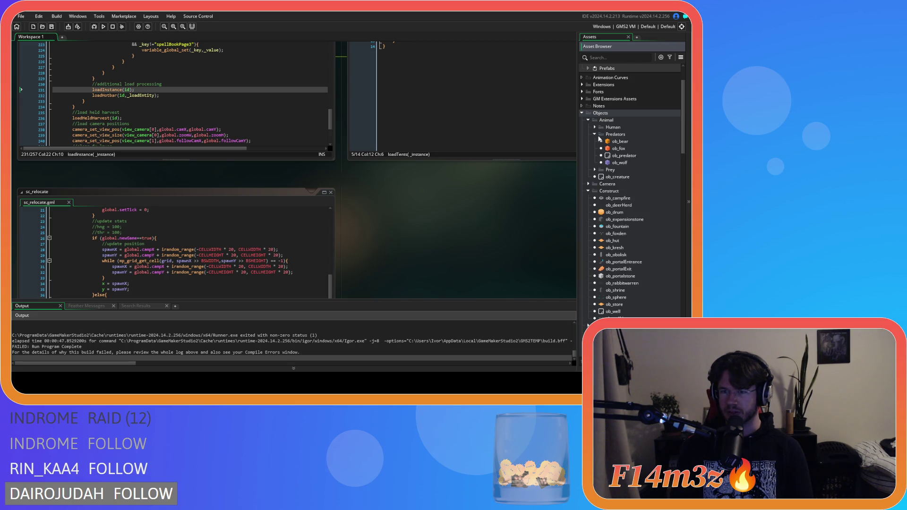
left_click(595, 169)
Step: Open ob_rabbit's Step event and inspect the currentPred check on line 171
double_click(621, 198)
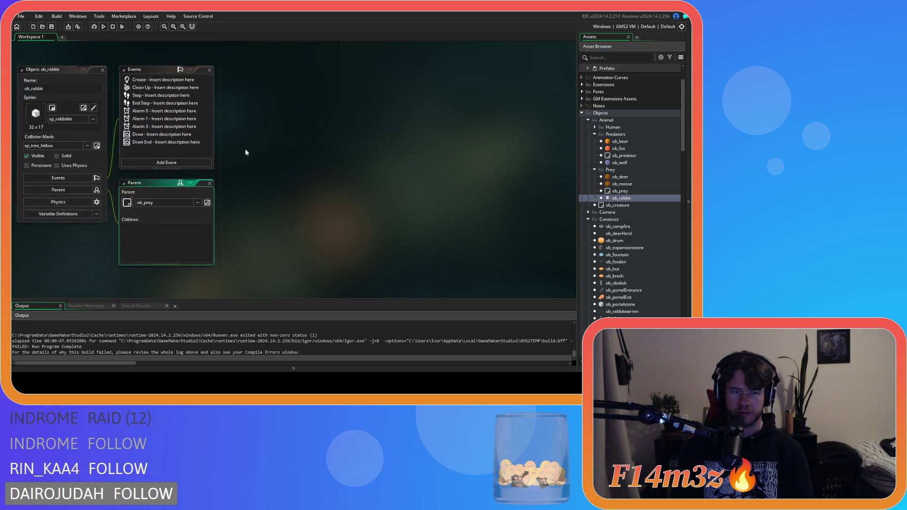
scroll(113, 338, "up", 2)
scroll(107, 349, "up", 1)
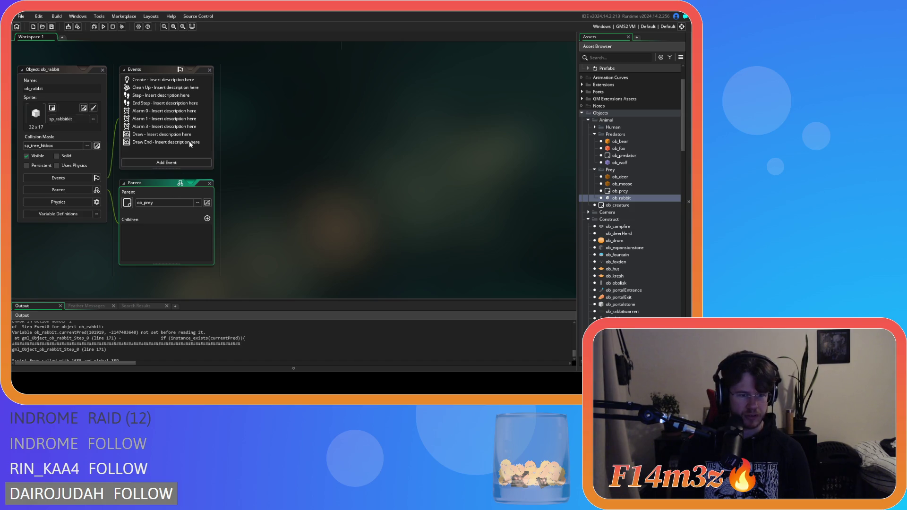
scroll(174, 142, "up", 2)
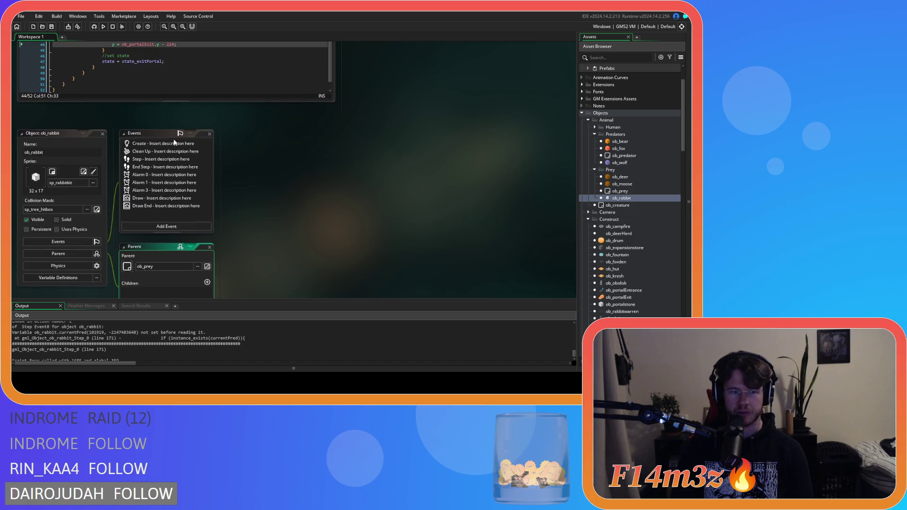
left_click(152, 163)
double_click(151, 165)
scroll(360, 236, "down", 20)
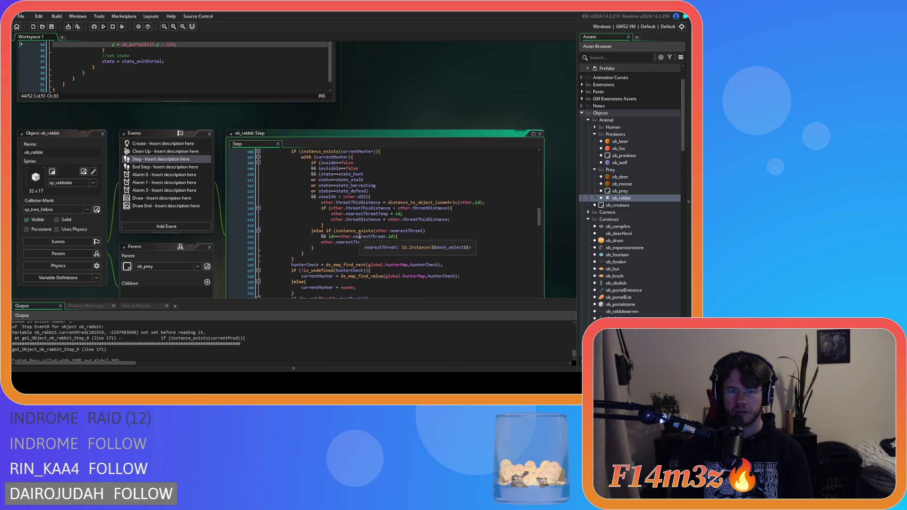
scroll(360, 236, "down", 20)
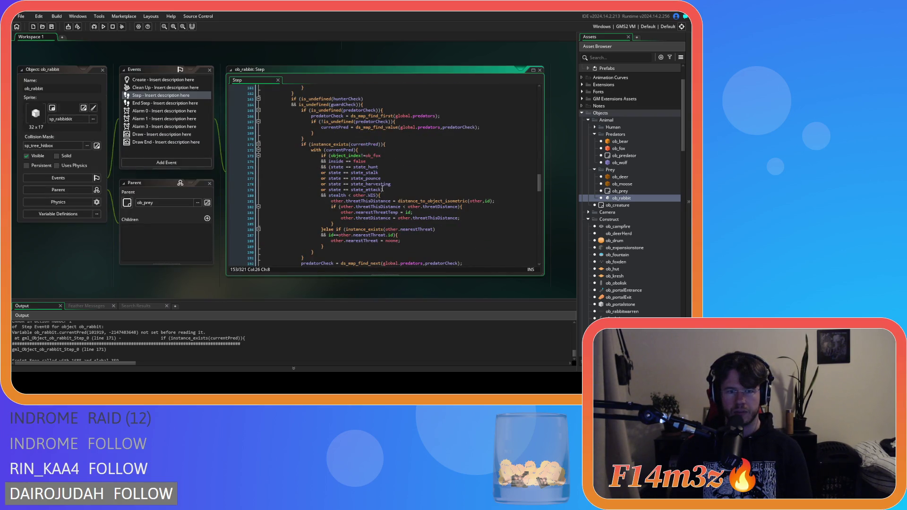
left_click(361, 145)
left_click(384, 146)
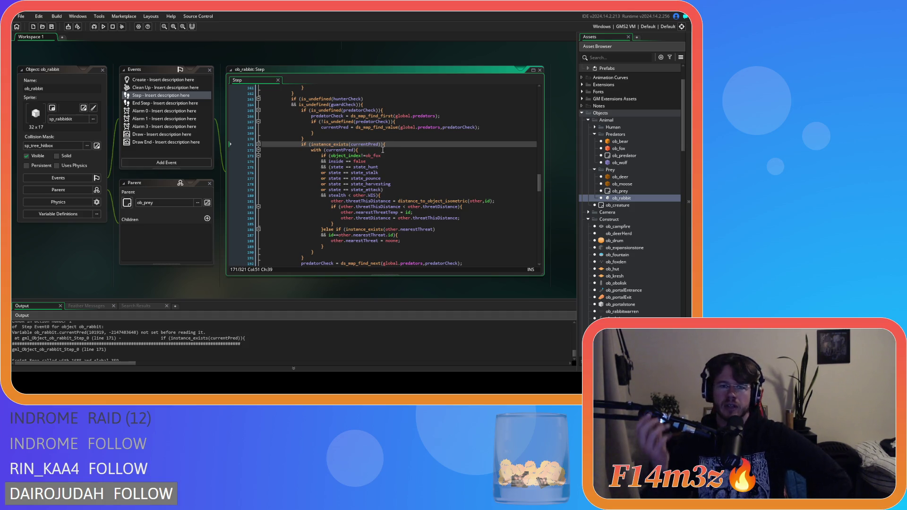
Step: Search the Create event for 'current' to find currentPredator's initialisation, then select ob_wolf
left_click(154, 81)
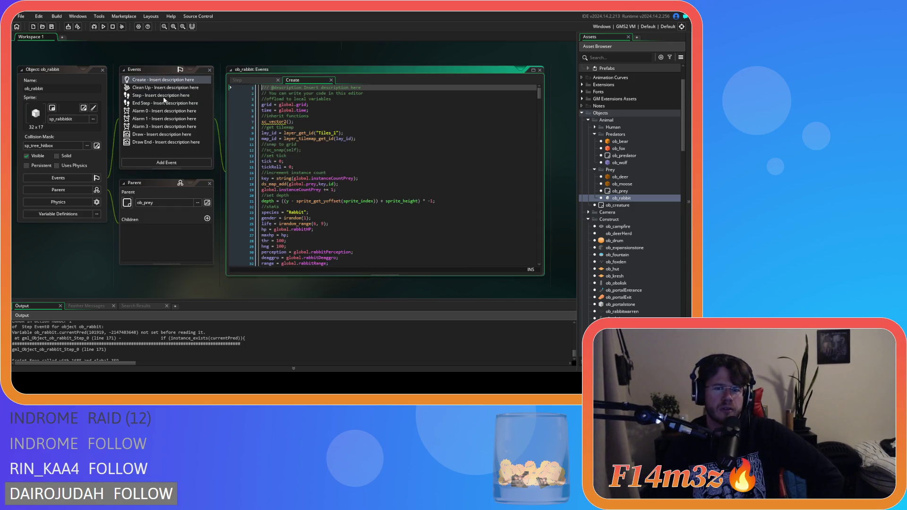
scroll(346, 231, "down", 4)
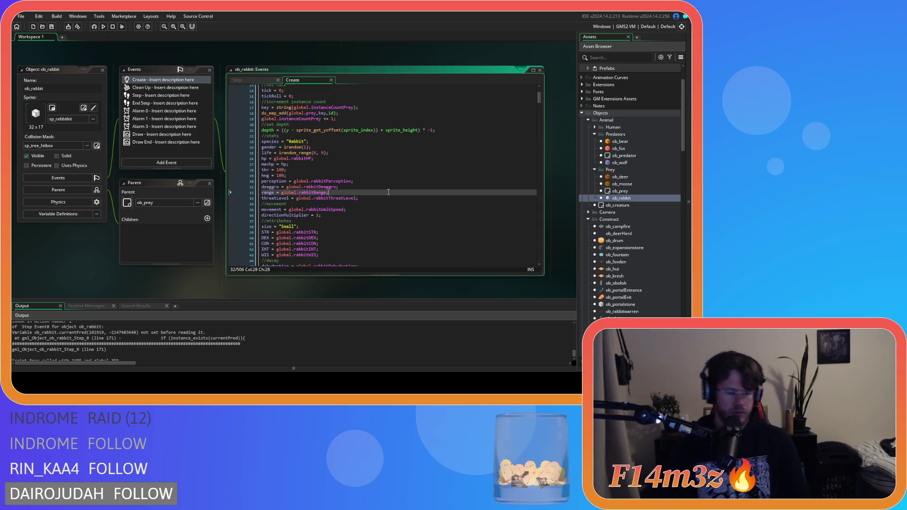
key("ctrl+f")
type("current")
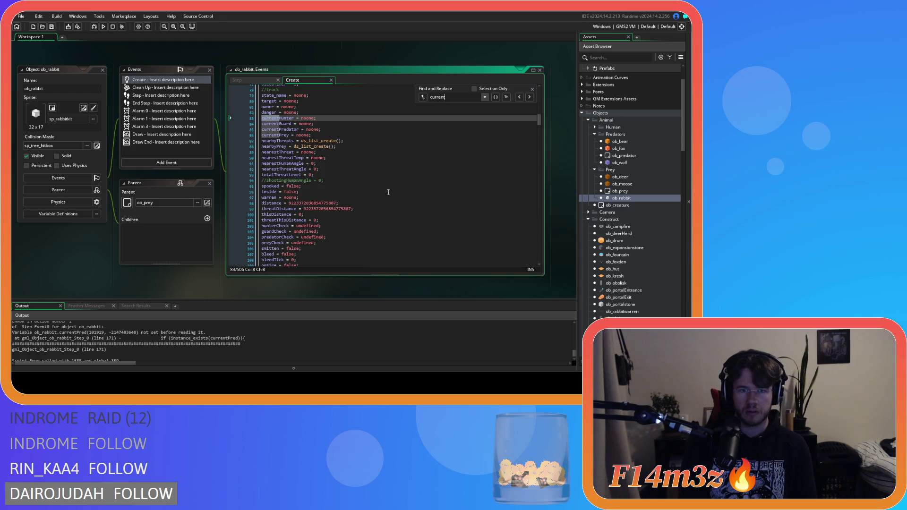
left_click(287, 129)
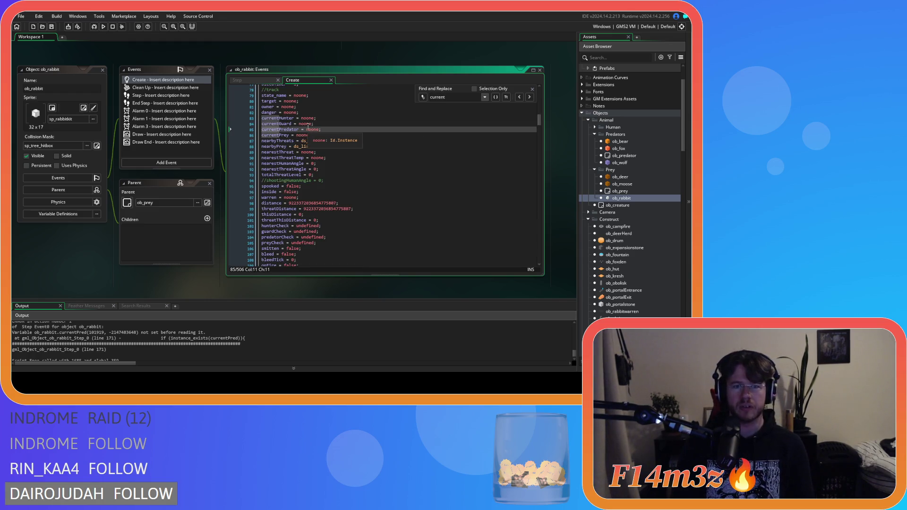
left_click(237, 79)
left_click(377, 150)
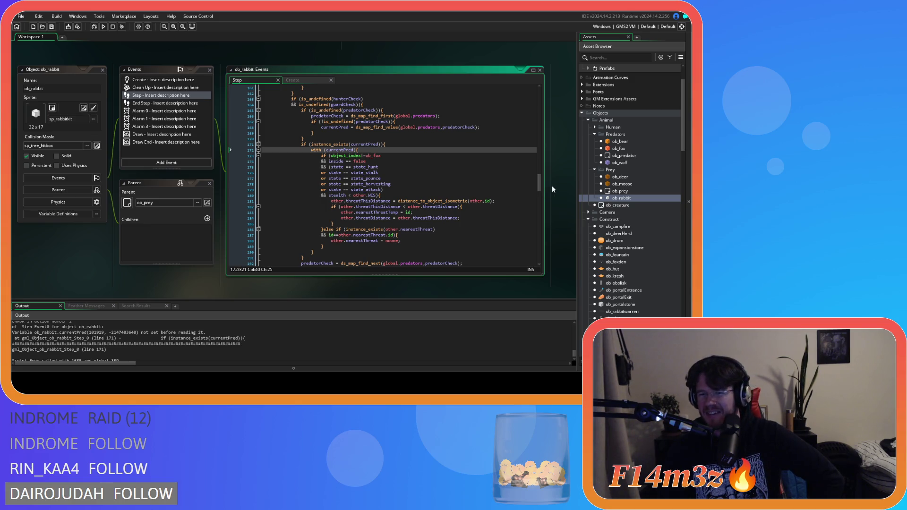
left_click(620, 163)
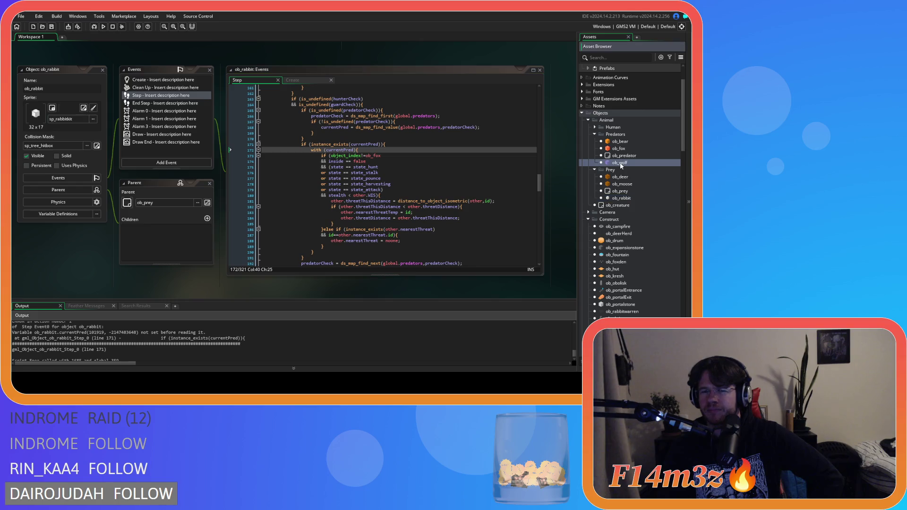
Step: Search ob_moose's Create code for 'current' and its Step code for 'currentP'
double_click(621, 184)
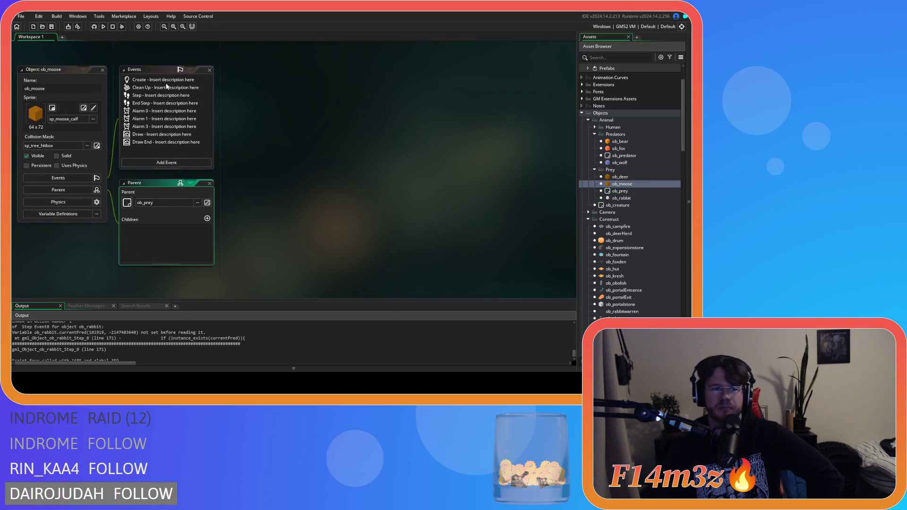
left_click(340, 160)
key("ctrl+f")
type("current")
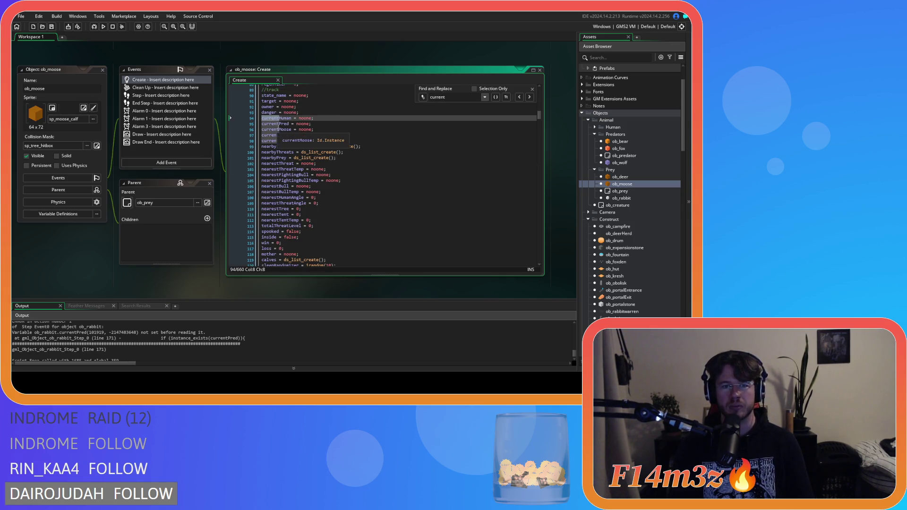
left_click(533, 90)
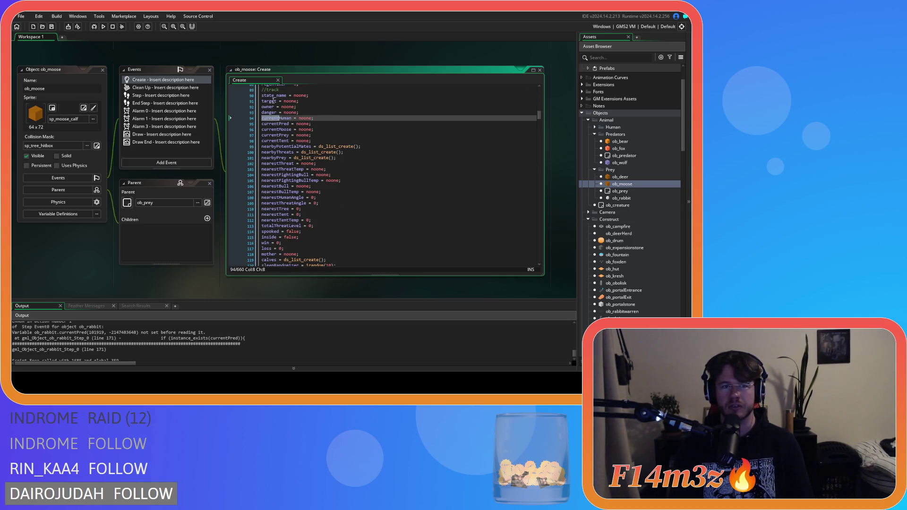
left_click(151, 93)
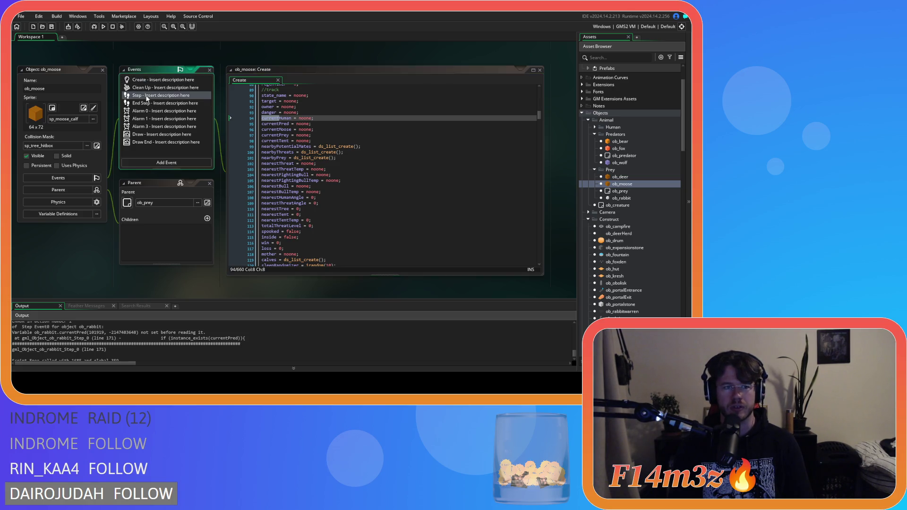
key("ctrl+f")
type("currentP")
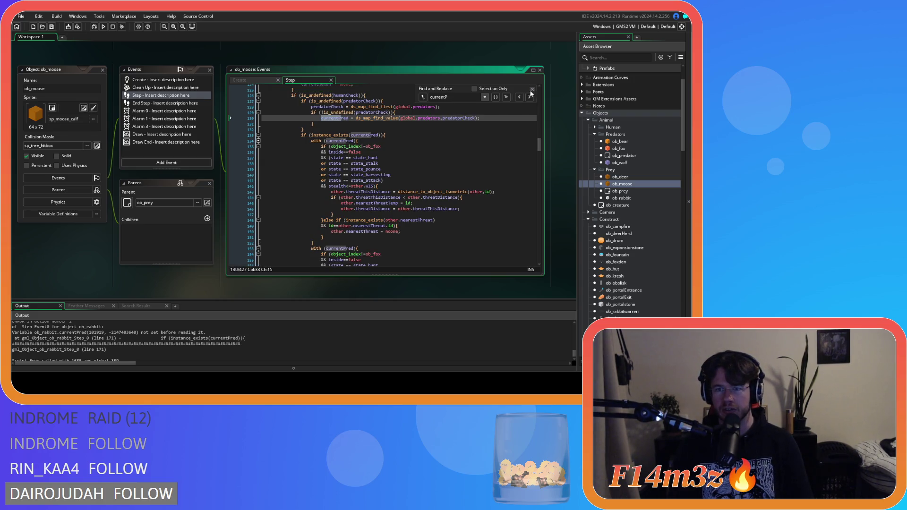
Step: Open ob_deer's Create event code and start a text search in it
double_click(621, 177)
left_click(141, 80)
left_click(335, 145)
key("ctrl+f")
Step: Search ob_deer's Create and Step code for currentPred
type("currentPred")
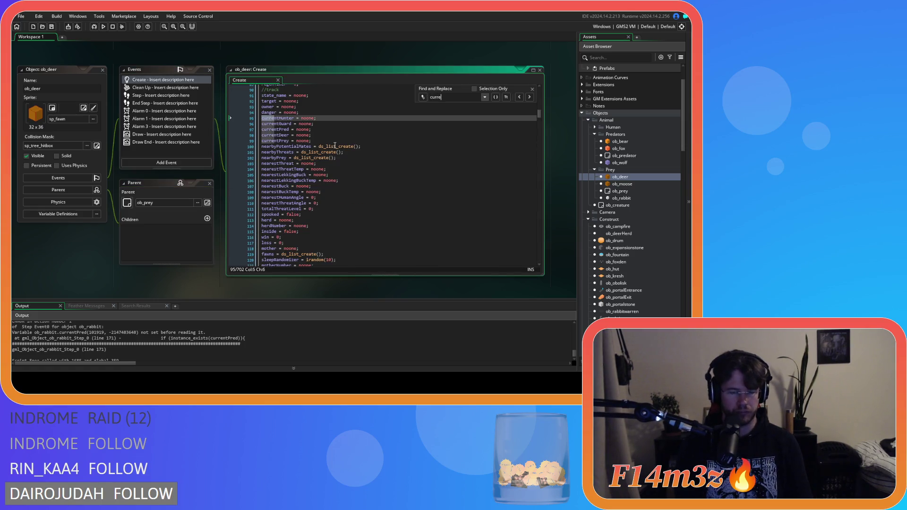
left_click(141, 96)
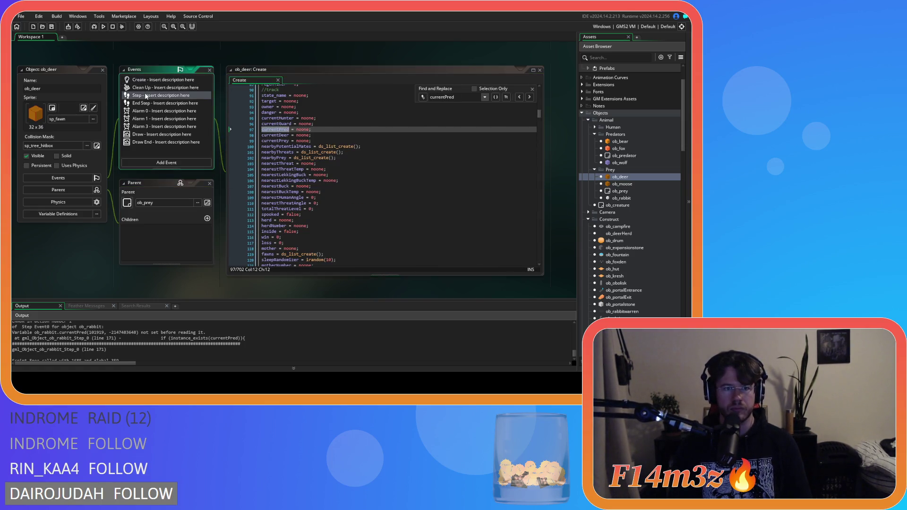
left_click(335, 152)
key("ctrl+f")
type("currentPred")
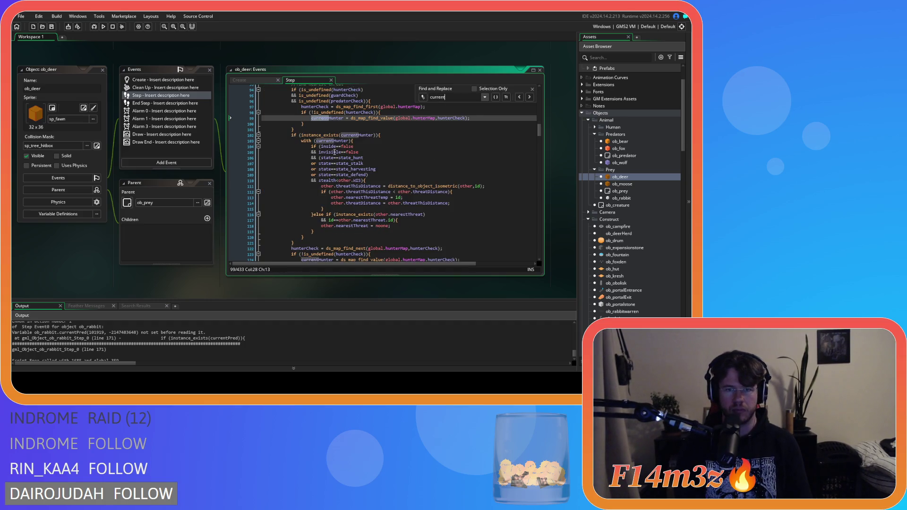
Step: Expand the Trackers scripts folder and open sc_trackersUpdateDeer
scroll(659, 246, "down", 20)
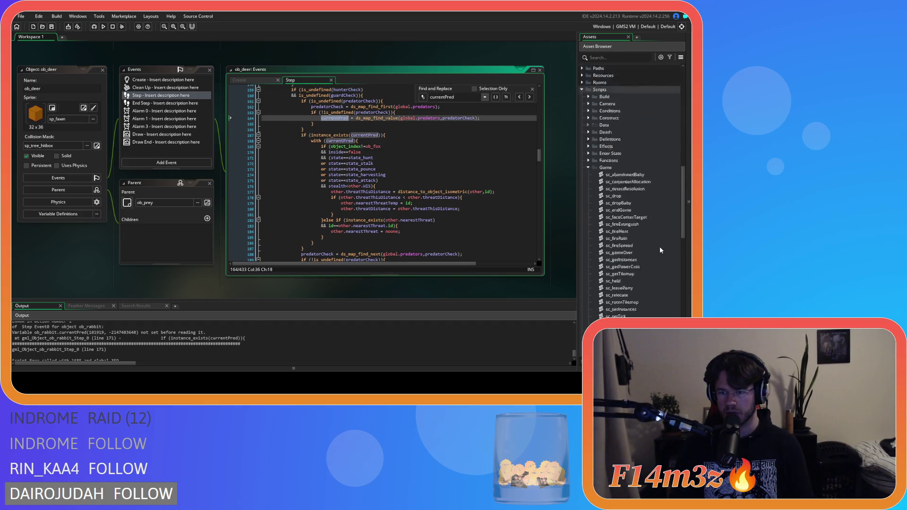
scroll(642, 252, "down", 1)
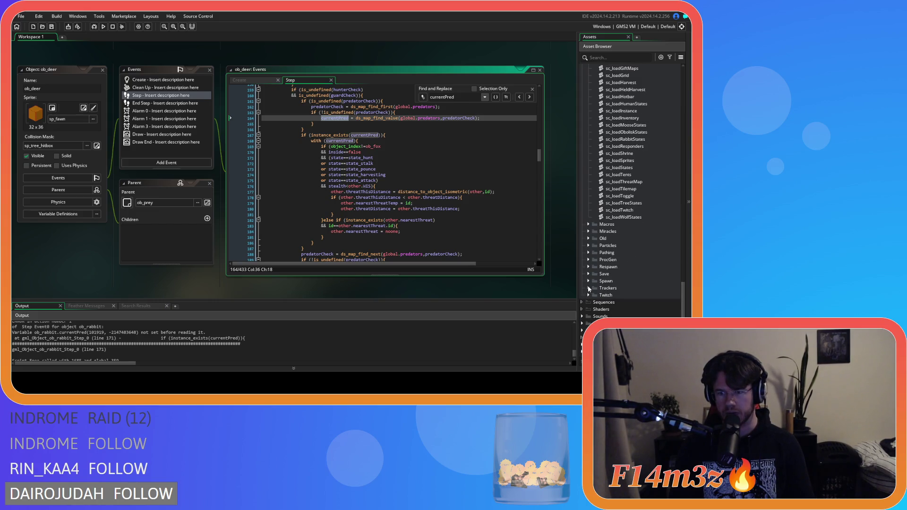
left_click(588, 288)
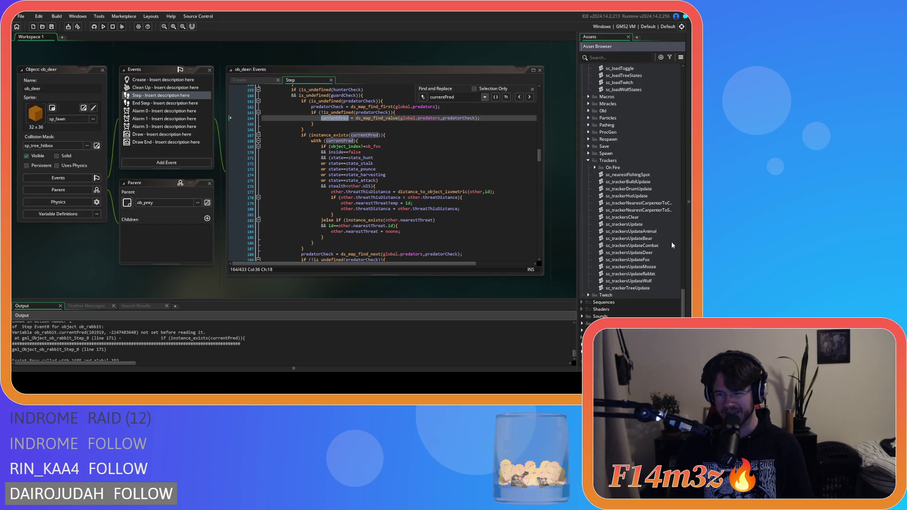
double_click(651, 253)
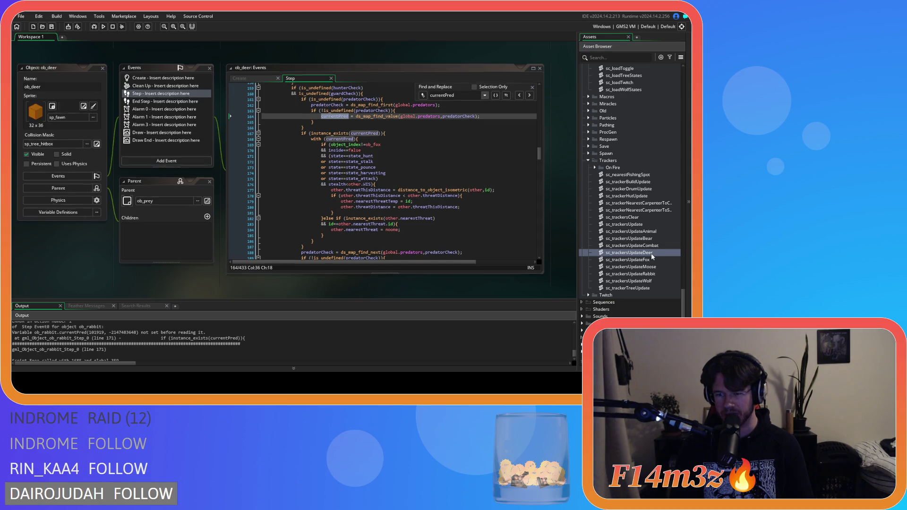
Step: Search sc_trackersUpdateDeer for 'currentPred', then close the search and collapse the script window
type("currentPred")
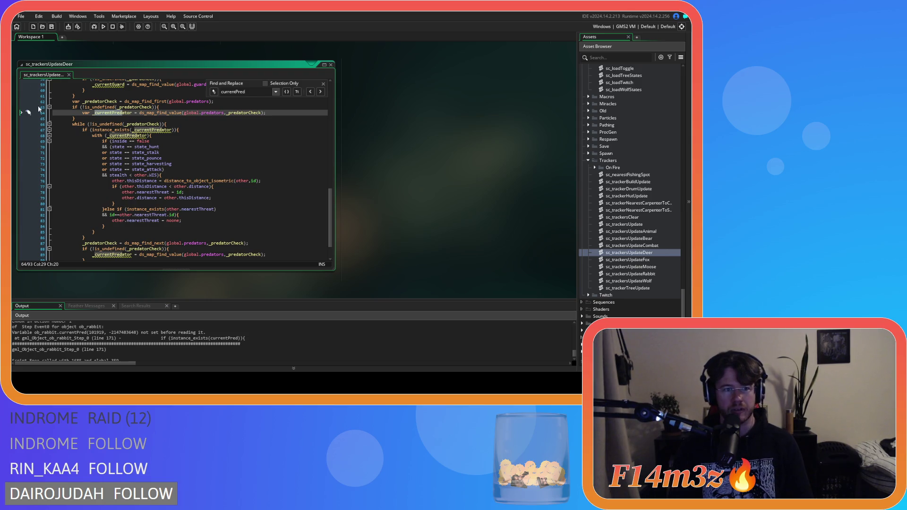
scroll(160, 175, "up", 2)
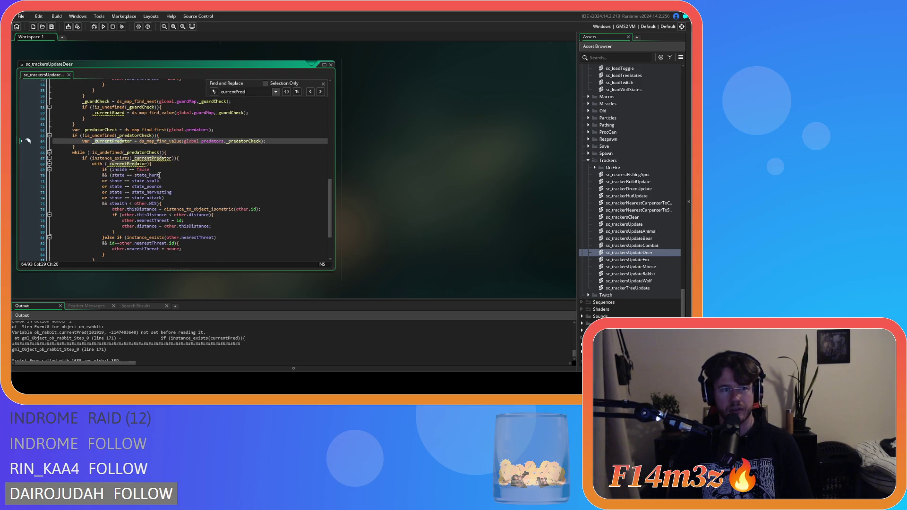
left_click(323, 84)
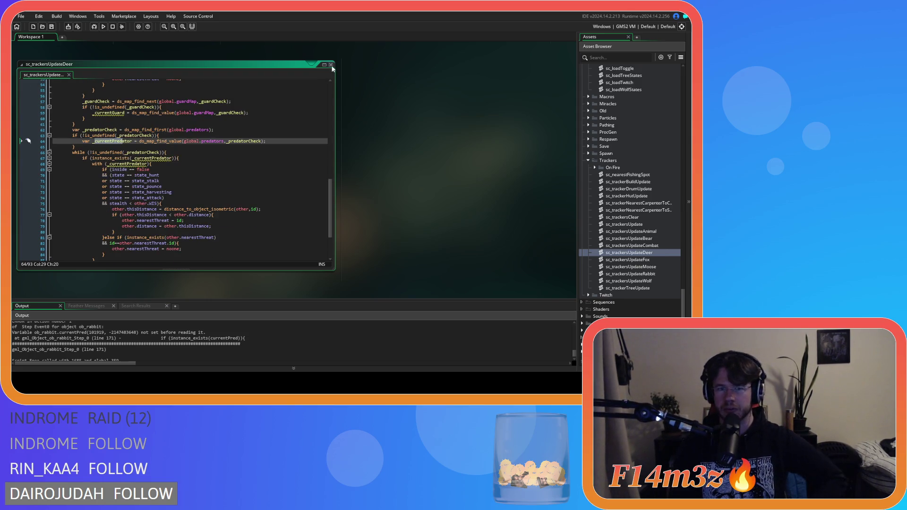
double_click(311, 64)
Step: Open sc_trackersUpdateRabbit and search it for currentPred
double_click(630, 273)
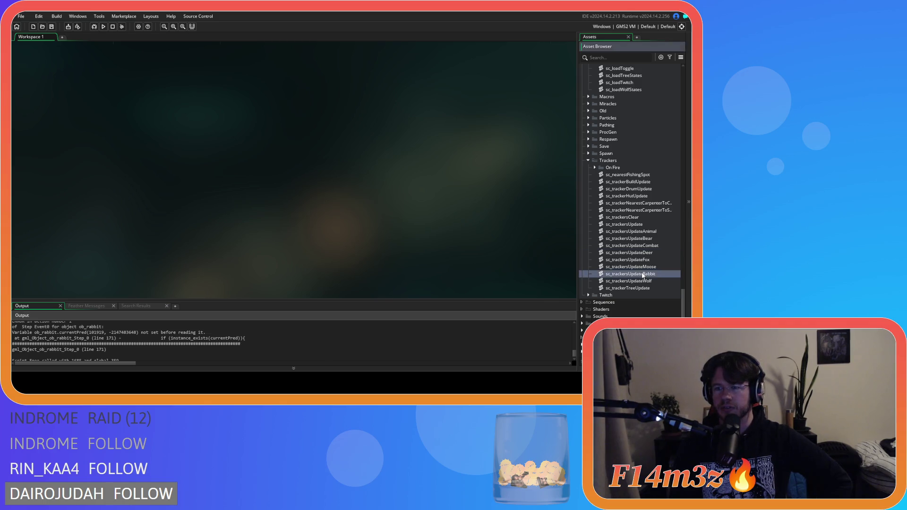
left_click(216, 166)
key("ctrl+f")
type("c")
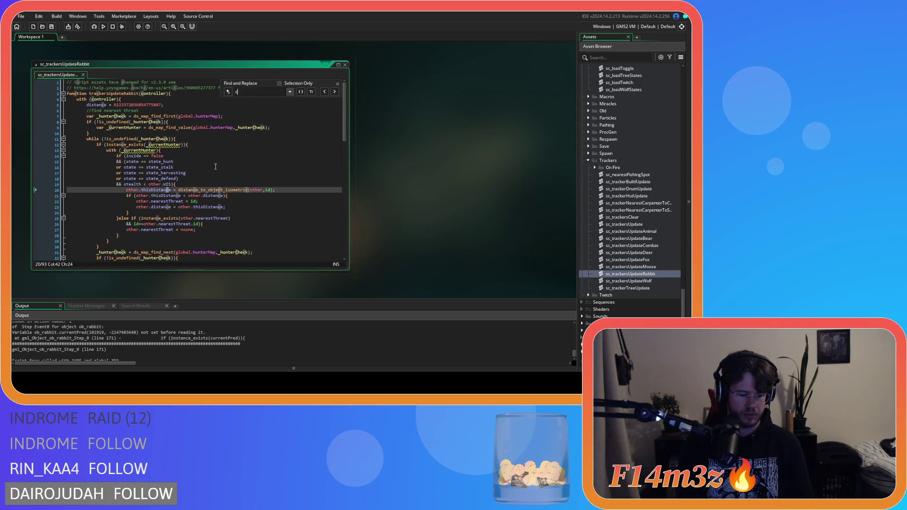
type("urrentPred")
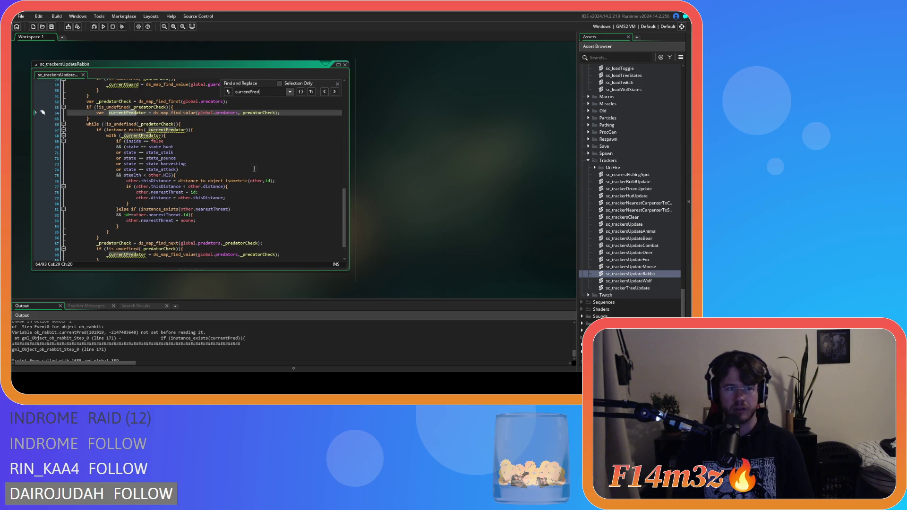
left_click(337, 83)
Step: Close the rabbit tracker script and scroll the workspace to ob_rabbit
left_click(345, 65)
scroll(399, 122, "up", 10)
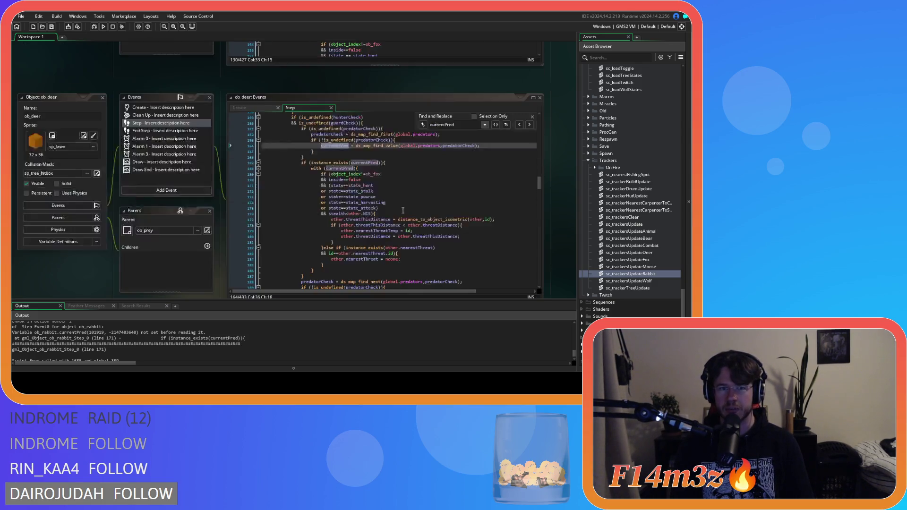
scroll(91, 231, "up", 5)
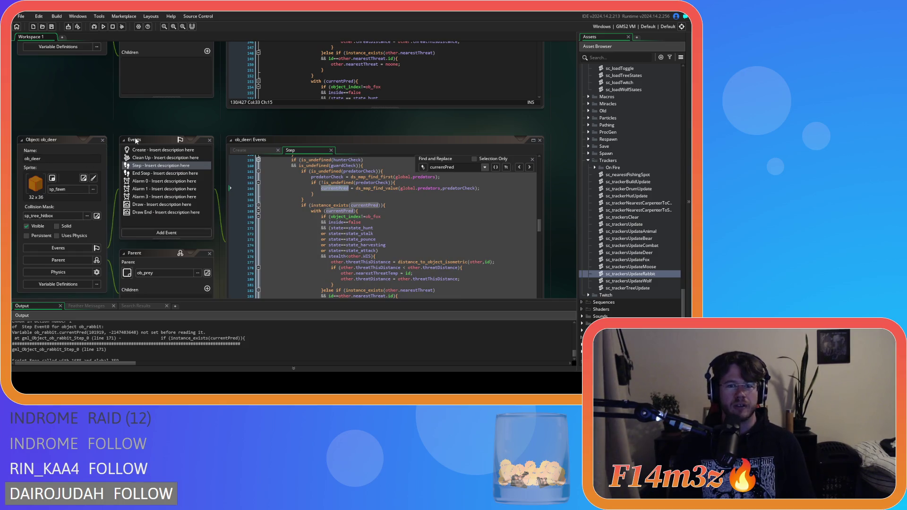
scroll(138, 142, "down", 5)
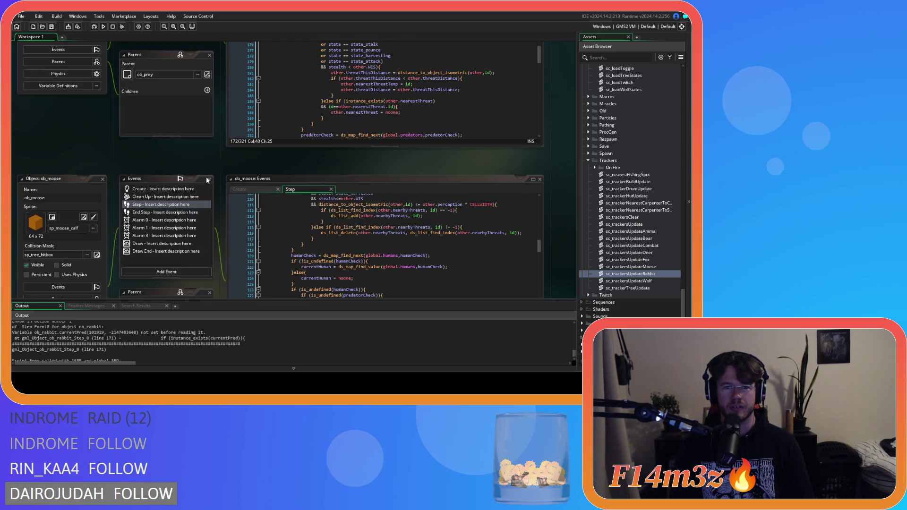
scroll(223, 194, "down", 5)
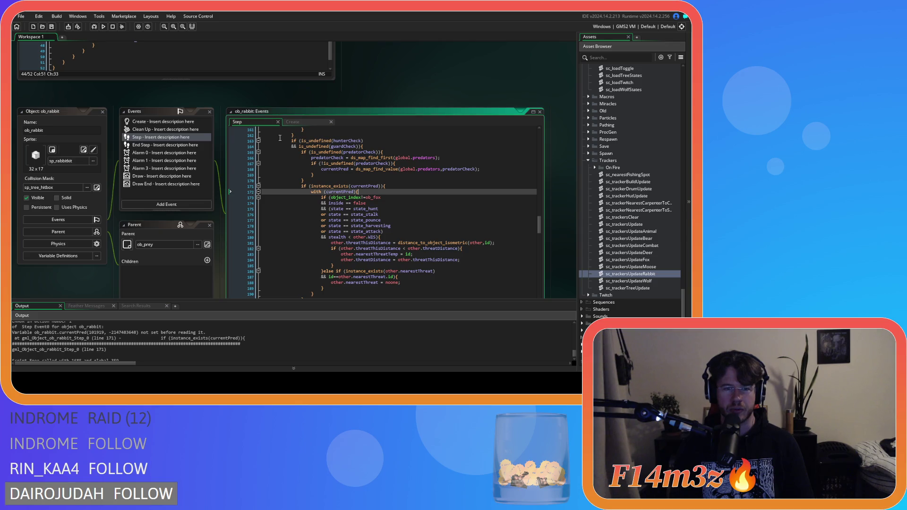
Step: Rename currentPredator to currentPred in ob_rabbit's Create event declaration on line 85
left_click(303, 122)
key("ctrl+f")
key("Return")
key("Return")
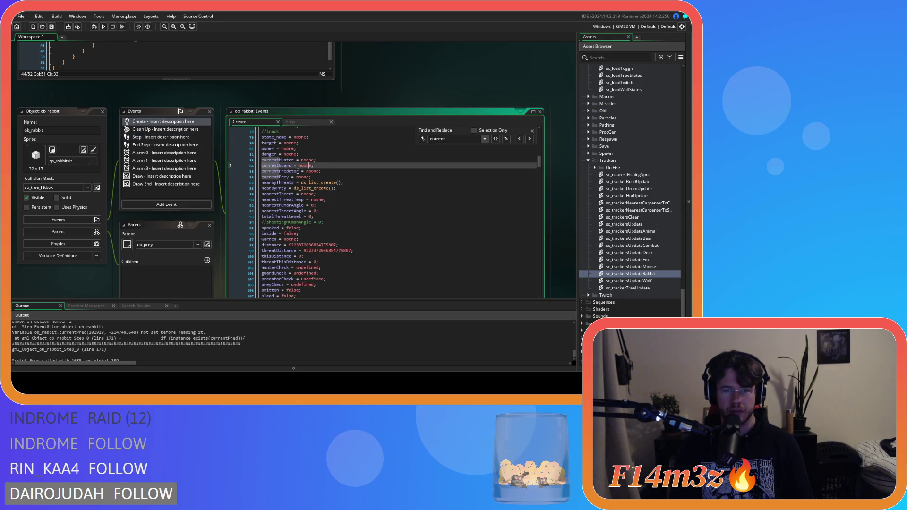
left_click(297, 171)
key("BackSpace")
key("BackSpace")
key("BackSpace")
left_click(338, 171)
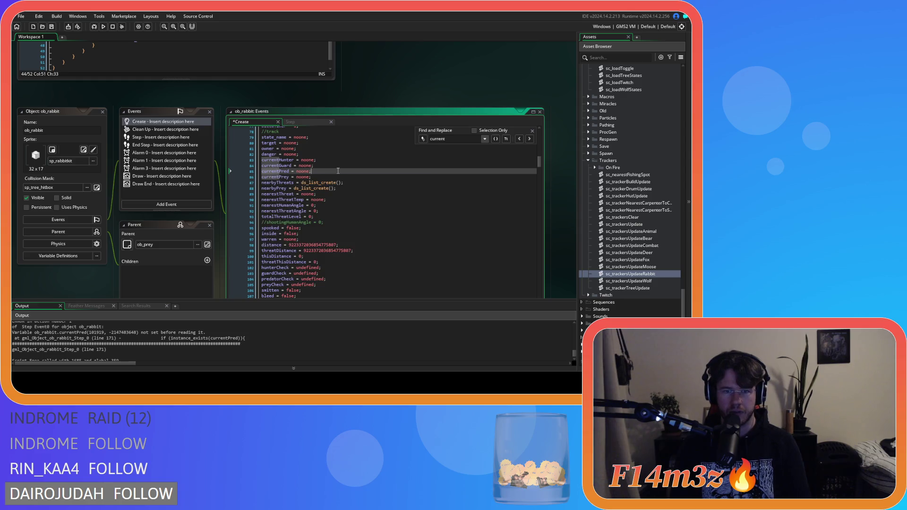
left_click(532, 130)
right_click(419, 81)
mouse_move(446, 90)
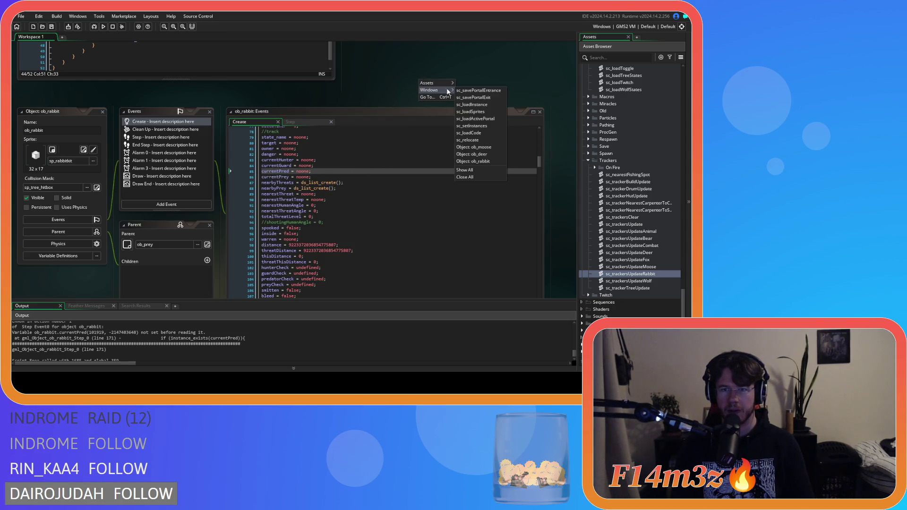
left_click(364, 74)
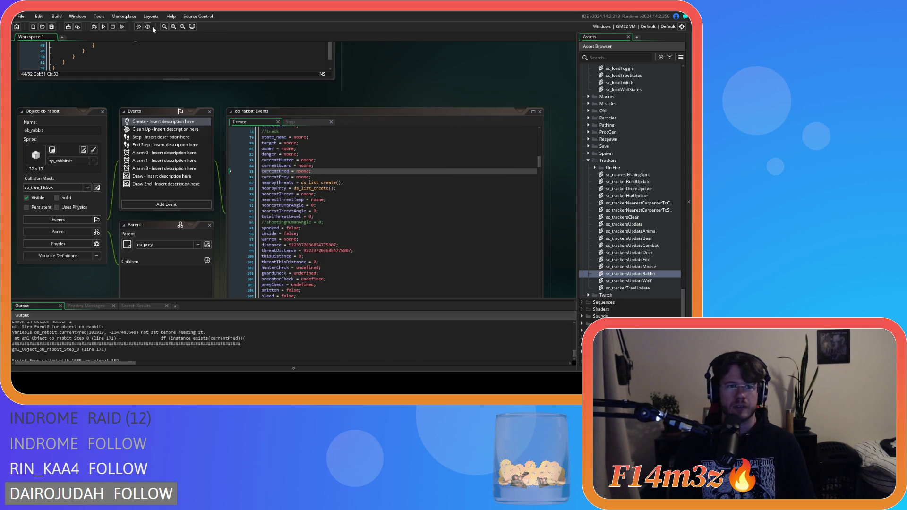
Step: Build and run the Entheogen game
left_click(104, 28)
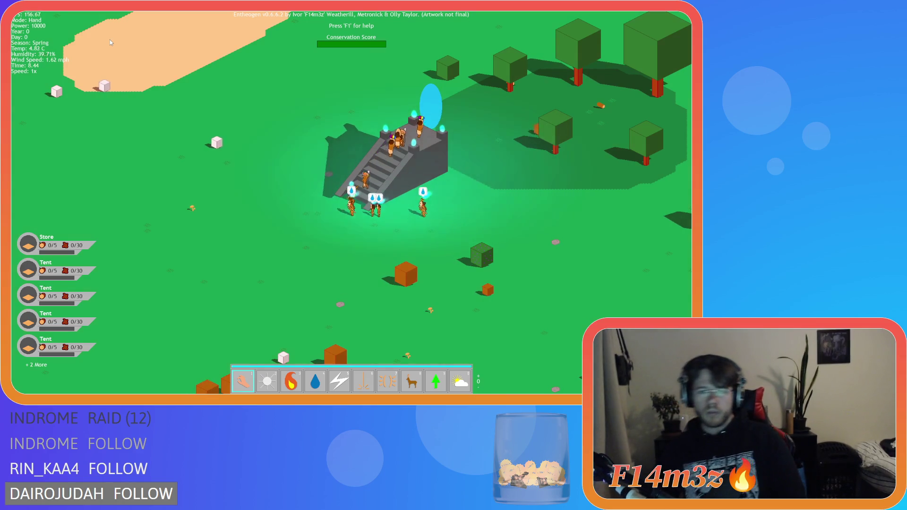
Step: Pan the map with W, D and S, then enter the portal to load the next area
key("w")
key("d")
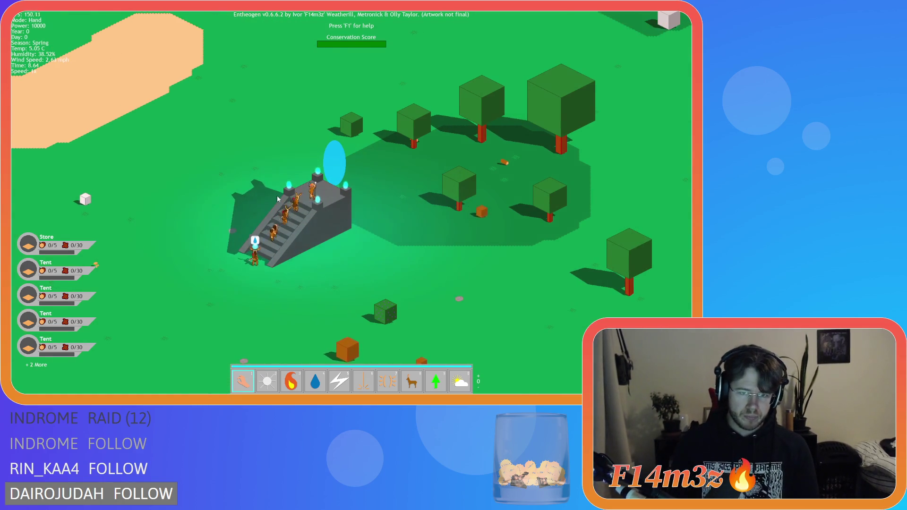
key("s")
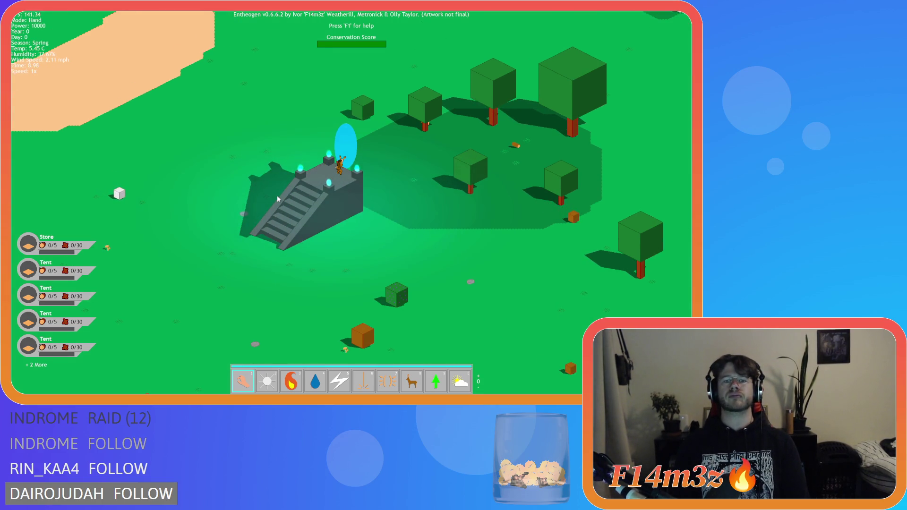
left_click(277, 197)
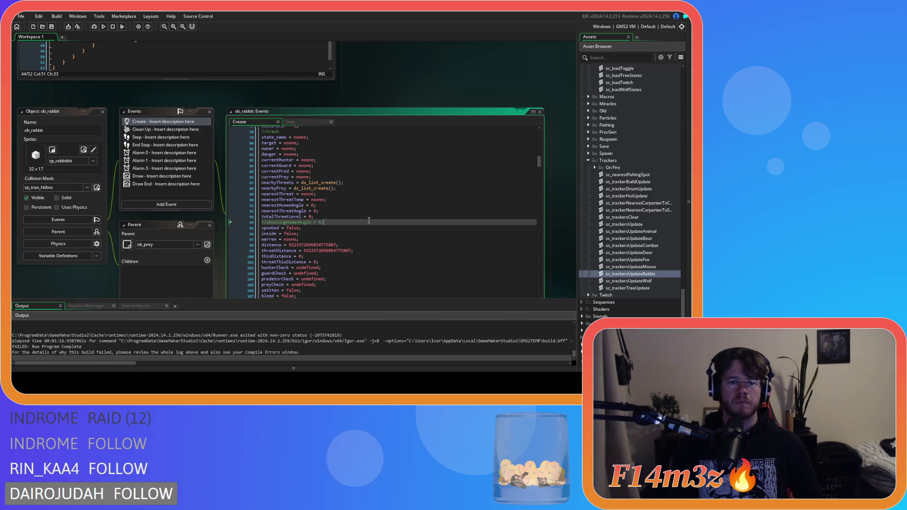
left_click(370, 199)
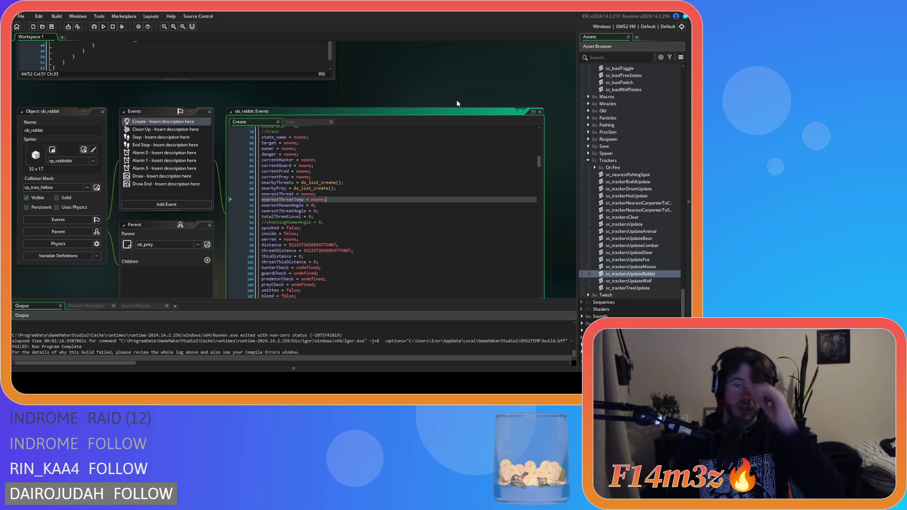
Step: Locate the ob_loader Step line 272 error in the Output panel
scroll(162, 338, "up", 3)
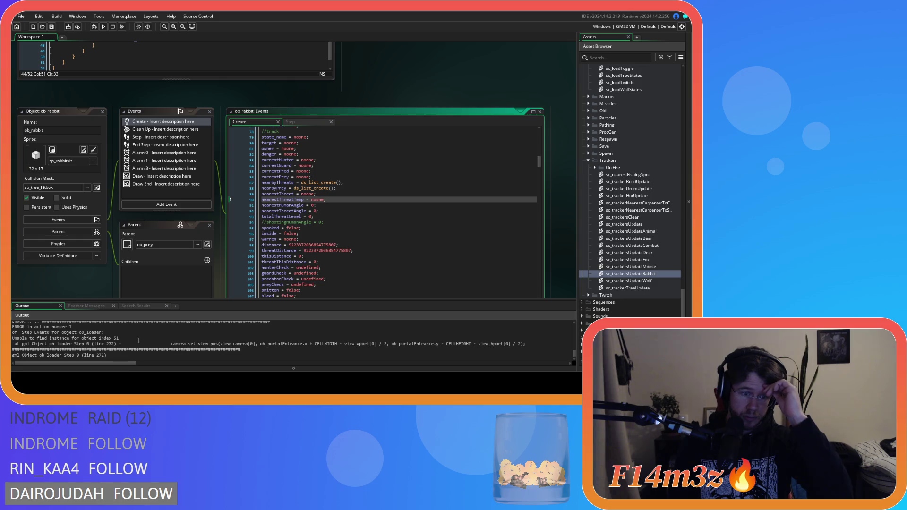
left_click(114, 343)
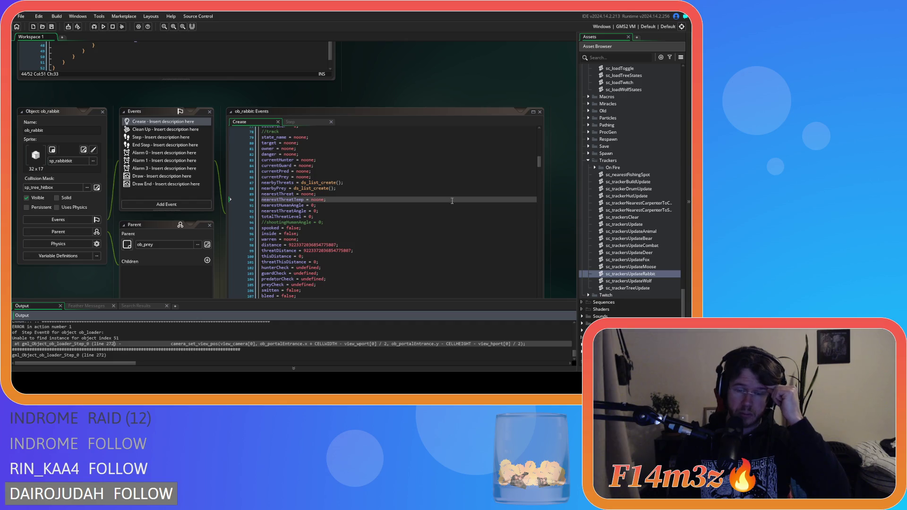
scroll(595, 142, "up", 4)
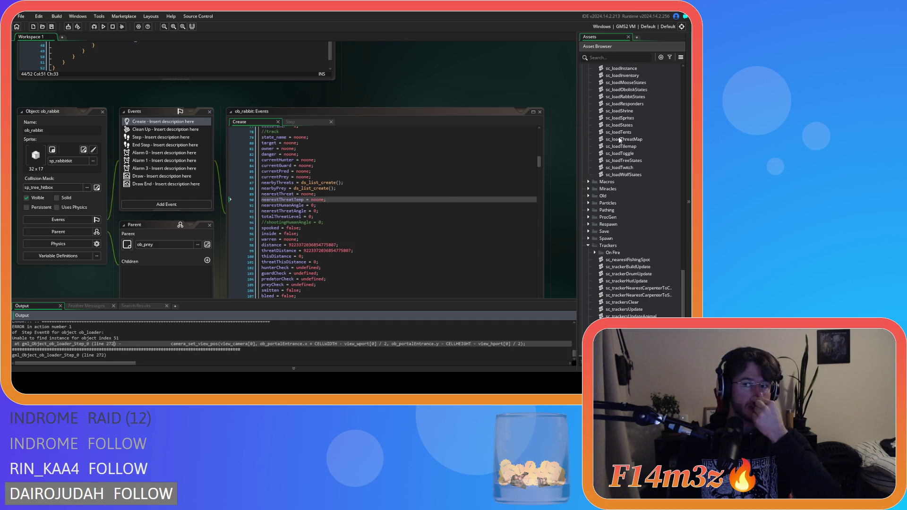
scroll(615, 139, "up", 10)
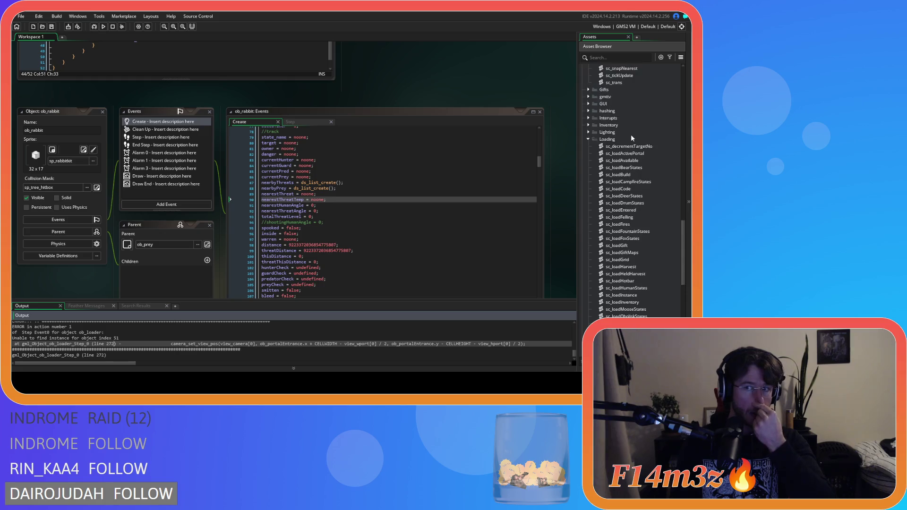
scroll(632, 138, "up", 15)
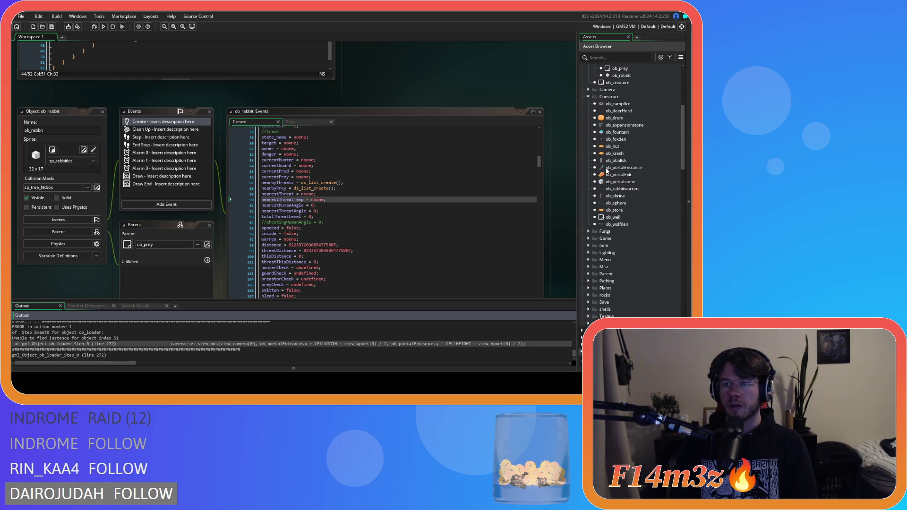
Step: Expand the Game objects folder and open ob_loader's Step event
left_click(588, 238)
scroll(614, 236, "down", 2)
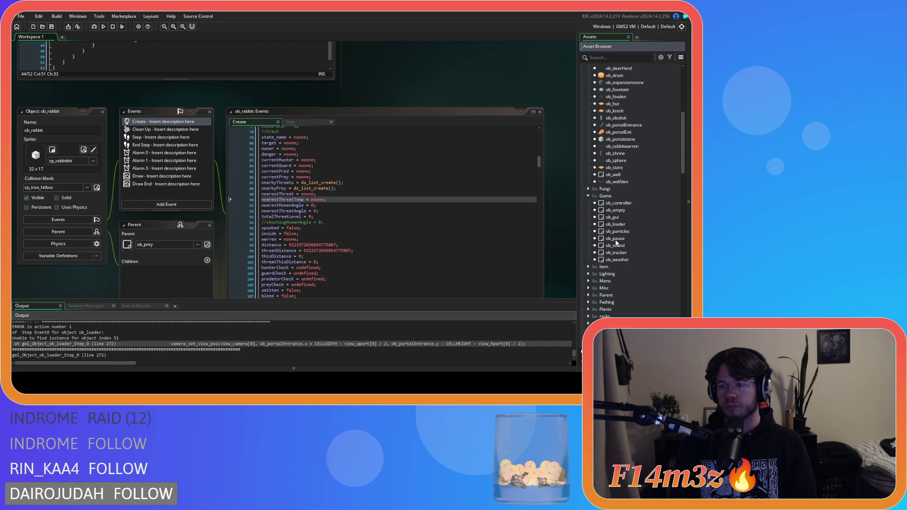
double_click(634, 225)
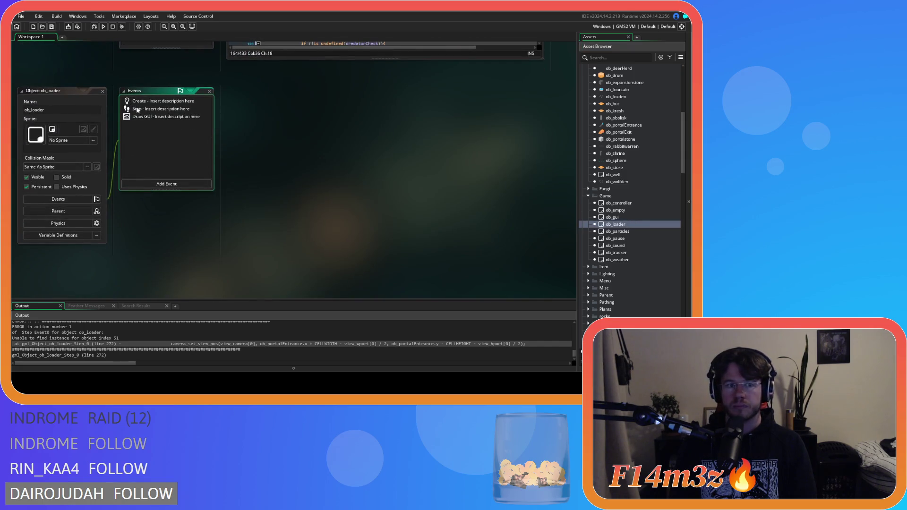
double_click(140, 112)
Step: Add '&& instance_exists(ob_portalEntrance)' to the line 272 room check and save
left_click_drag(541, 117, 534, 255)
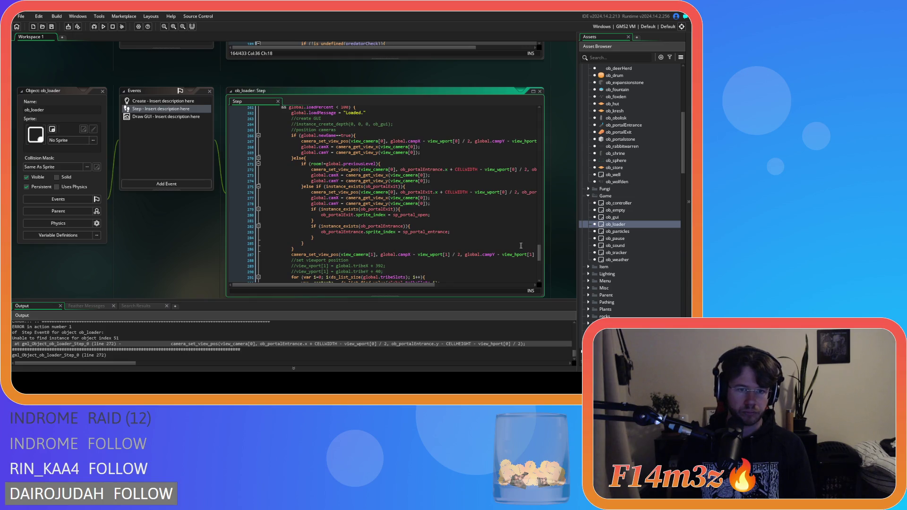
left_click(340, 170)
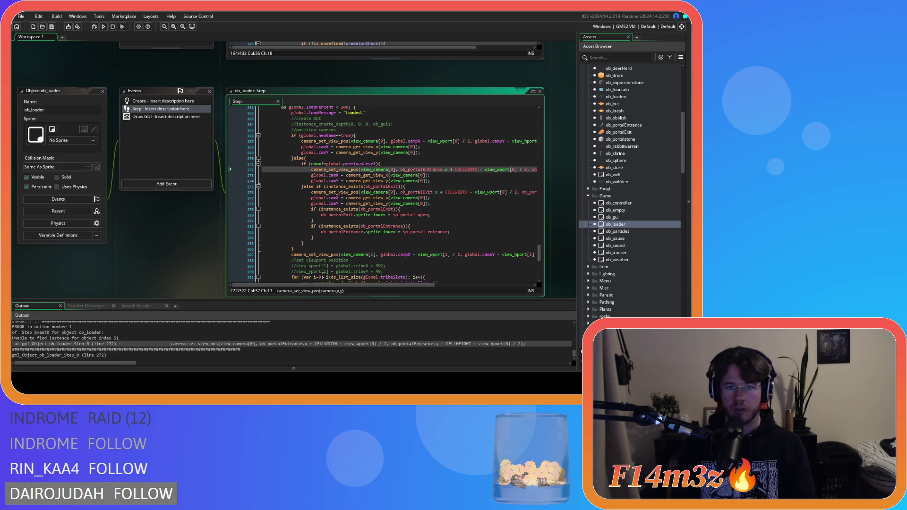
scroll(368, 204, "right", 1)
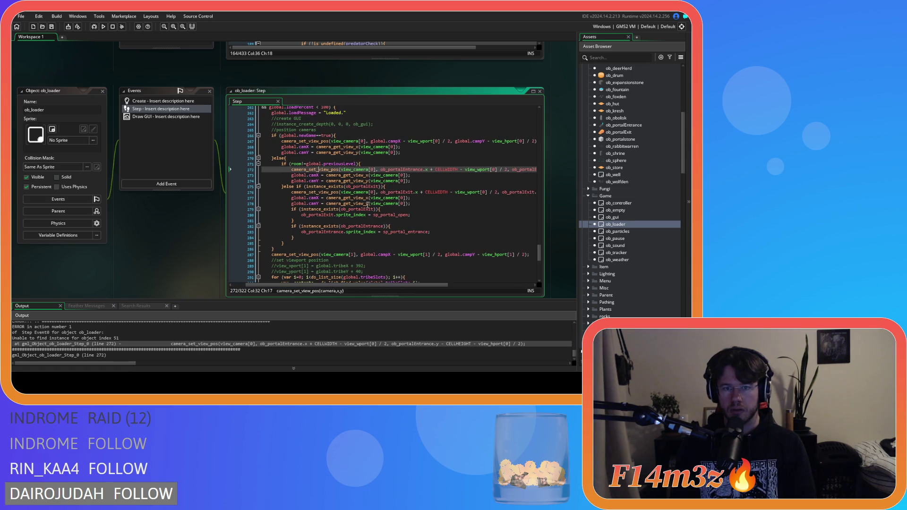
double_click(401, 169)
key("Up")
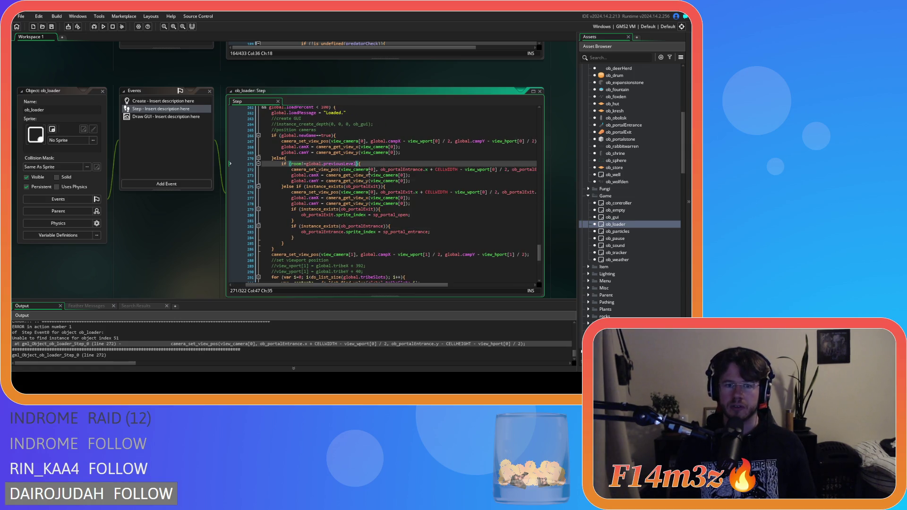
key("Return")
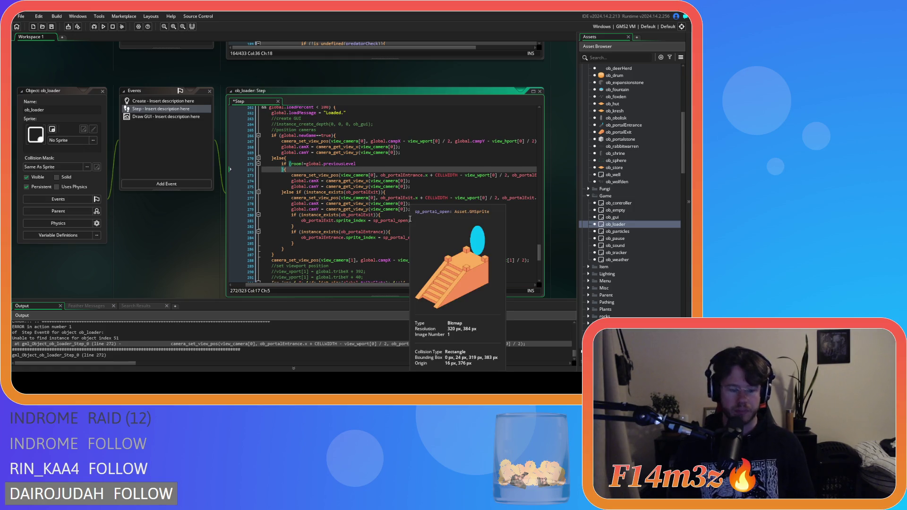
type("instance_e")
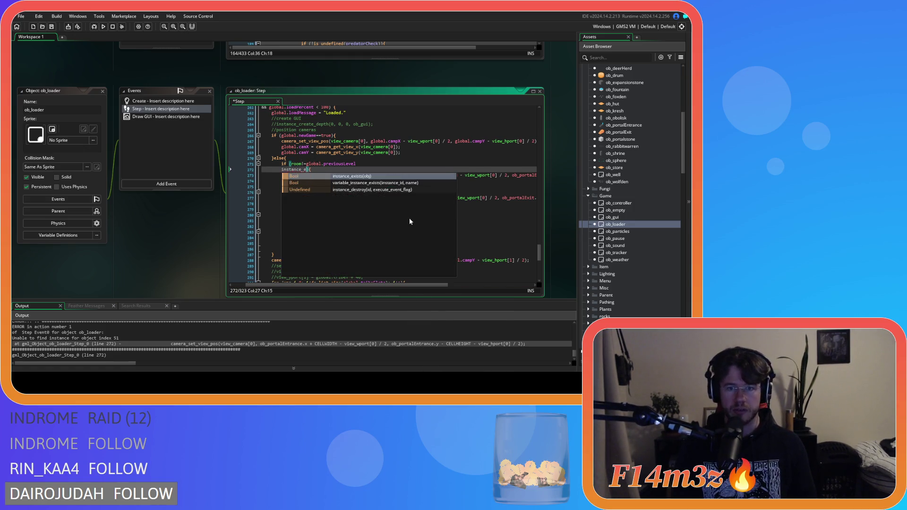
key("ctrl+z")
left_click(281, 170)
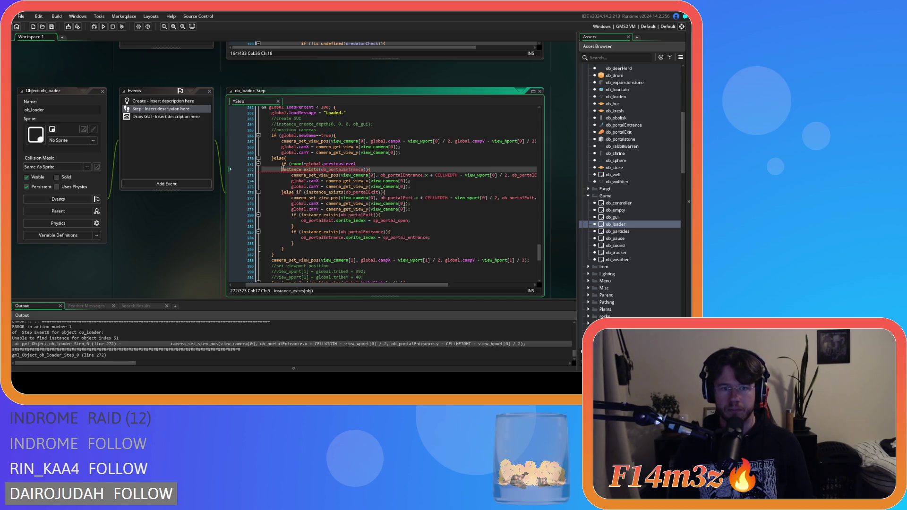
type("&&")
key("ctrl+s")
Step: Review the lower ob_portalEntrance sprite code around line 282, placing the caret in the entrance check
left_click(348, 211)
left_click(415, 221)
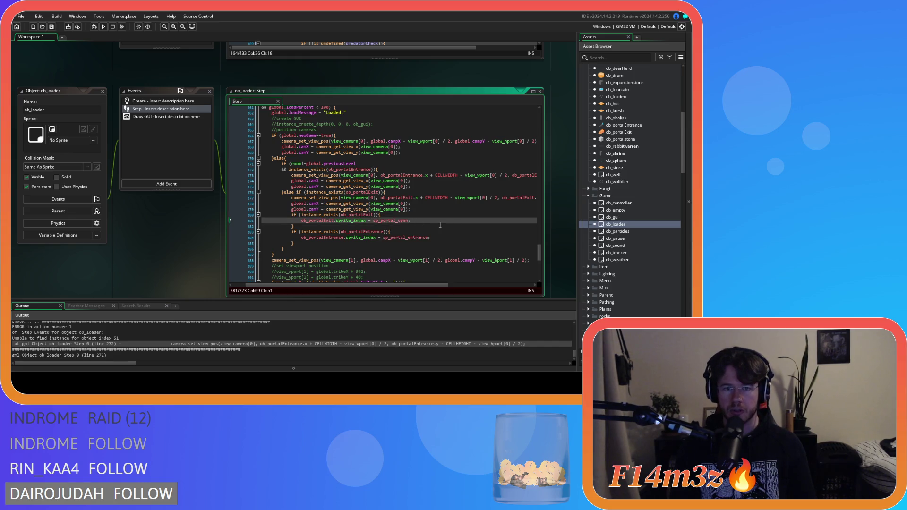
key("Down")
key("Down")
key("Down")
key("Home")
left_click_drag(295, 244, 291, 235)
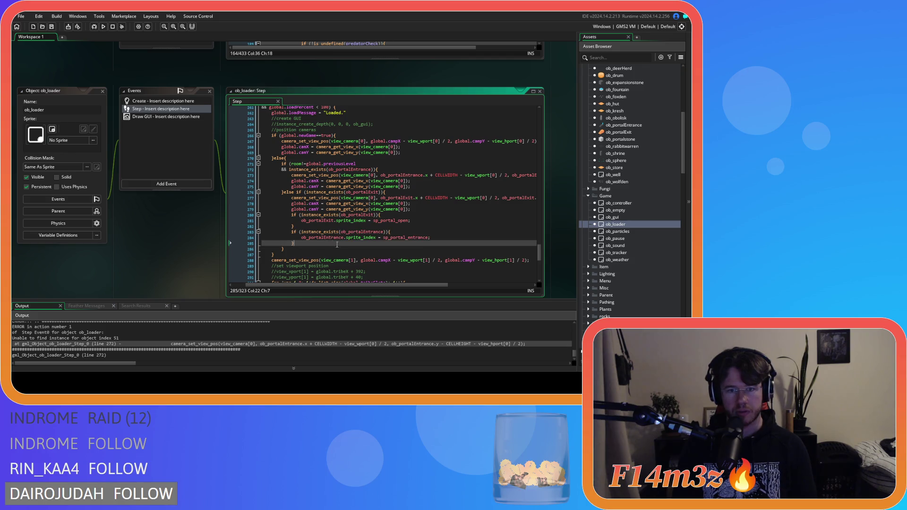
left_click(362, 244)
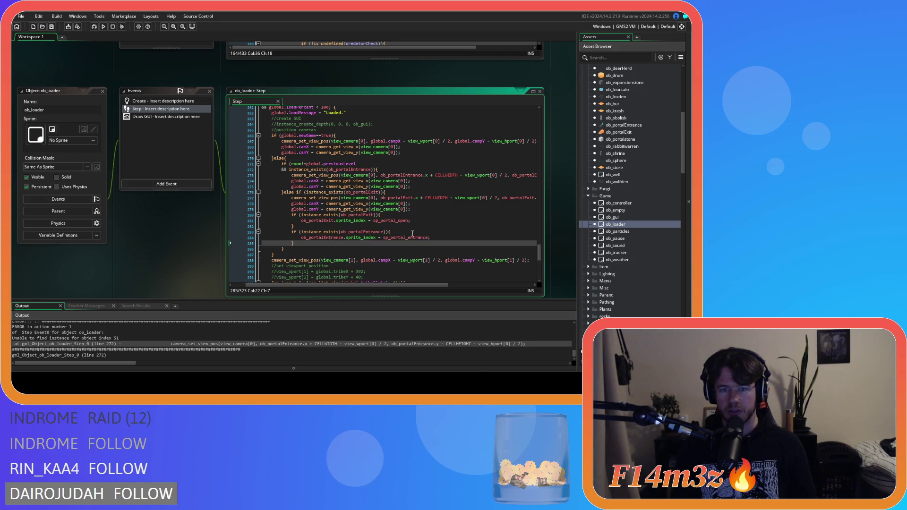
left_click(391, 225)
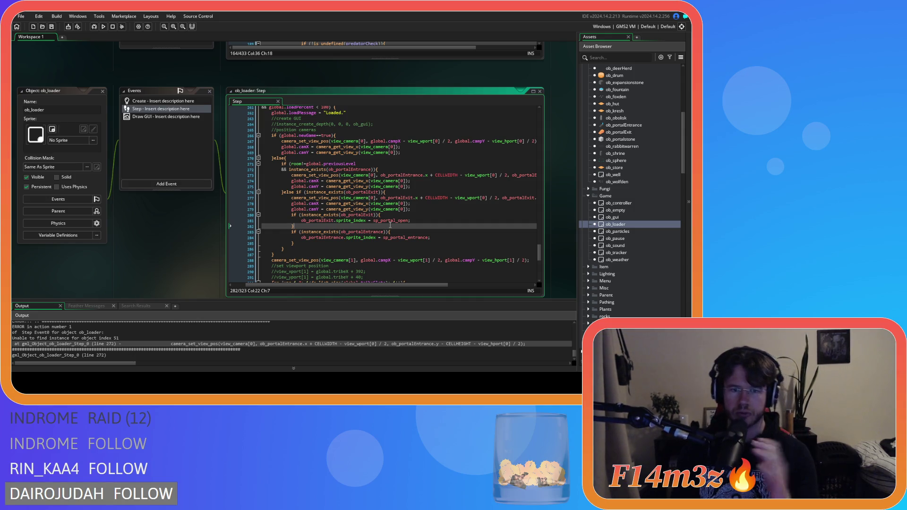
mouse_move(371, 232)
left_click(327, 232)
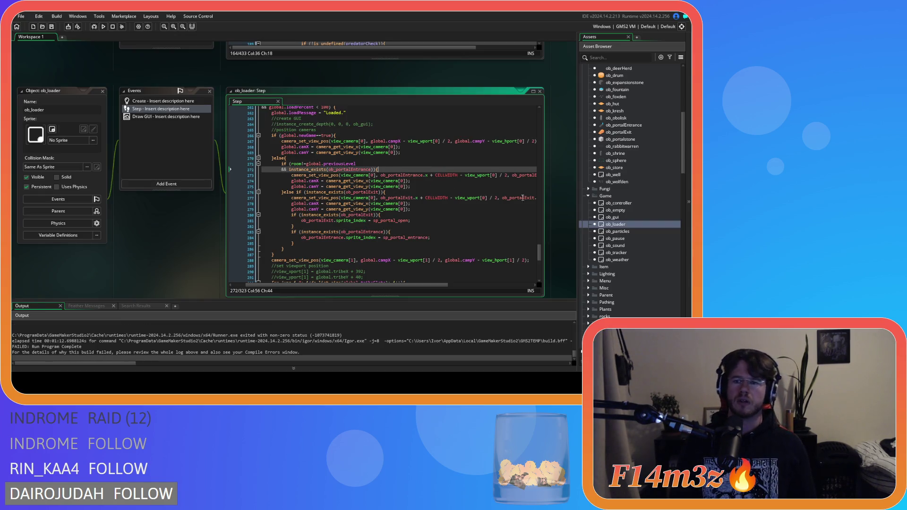
Step: Scroll the Output panel up to read the new run's failure report
scroll(264, 349, "up", 3)
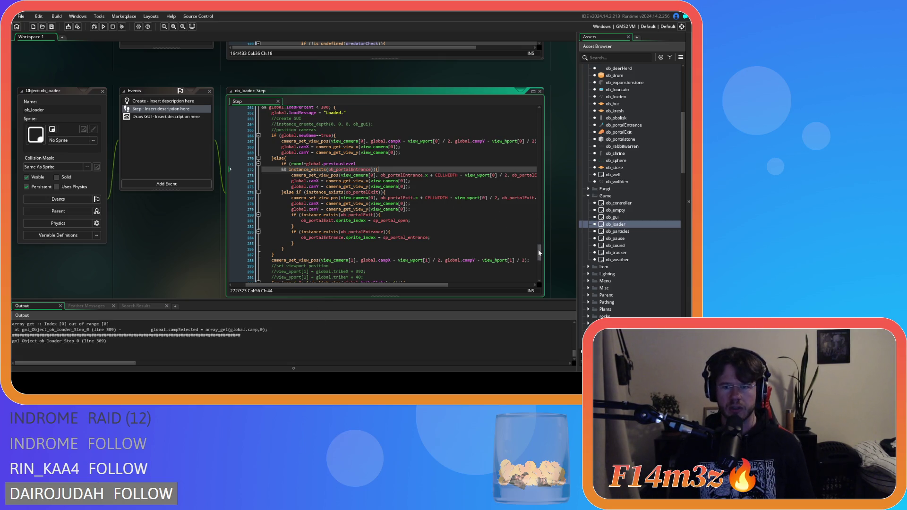
Step: Bring line 309's global.campSelected = array_get(global.camp, 0) into view and inspect it
scroll(538, 253, "down", 8)
left_click(428, 245)
scroll(428, 249, "down", 2)
left_click(411, 216)
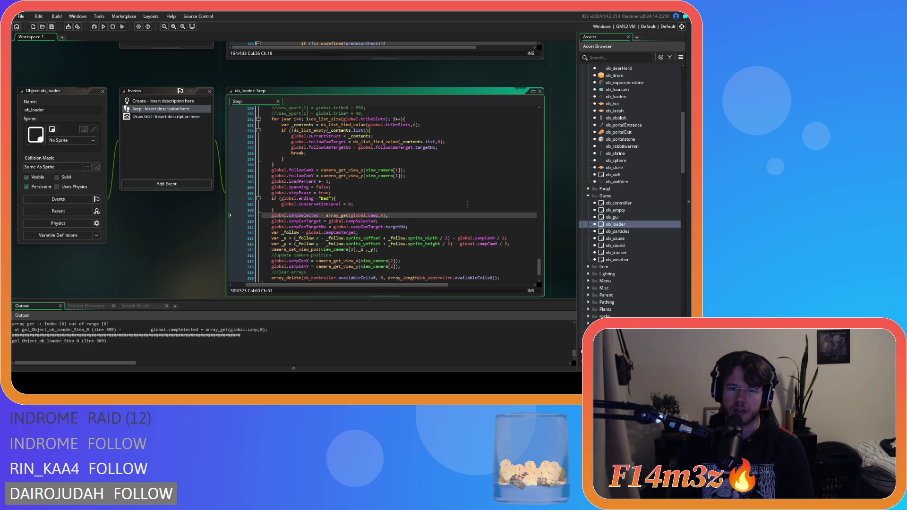
left_click(439, 238)
left_click(459, 223)
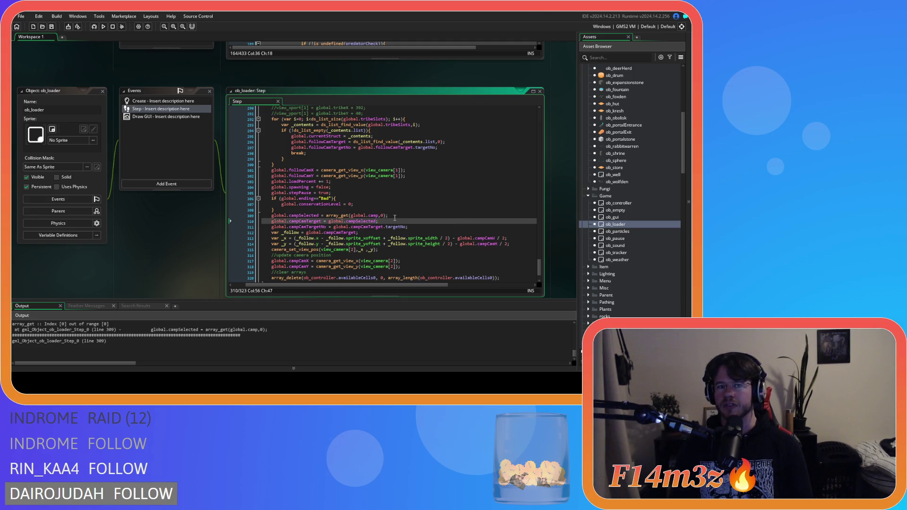
left_click(394, 217)
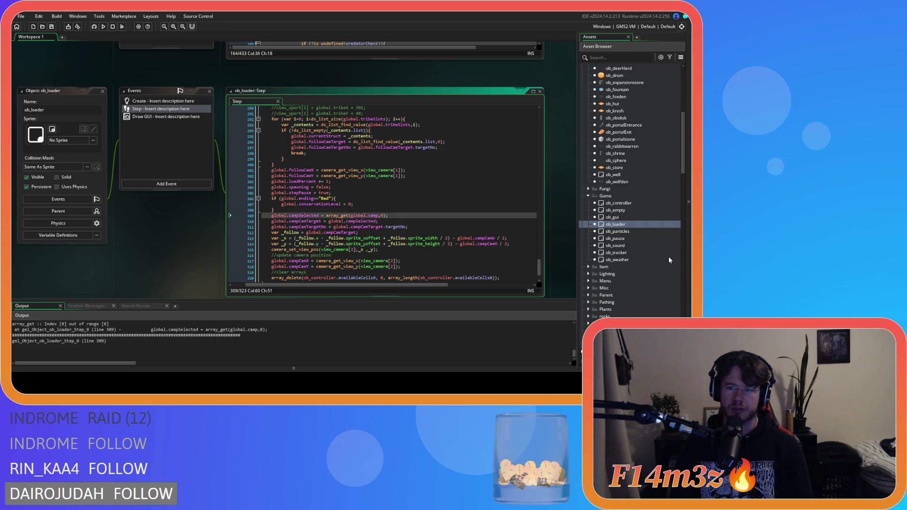
scroll(652, 258, "up", 2)
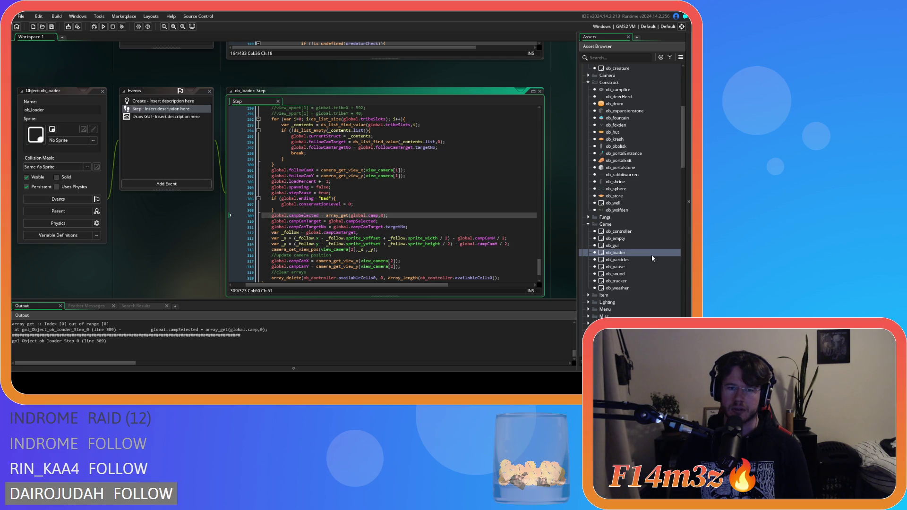
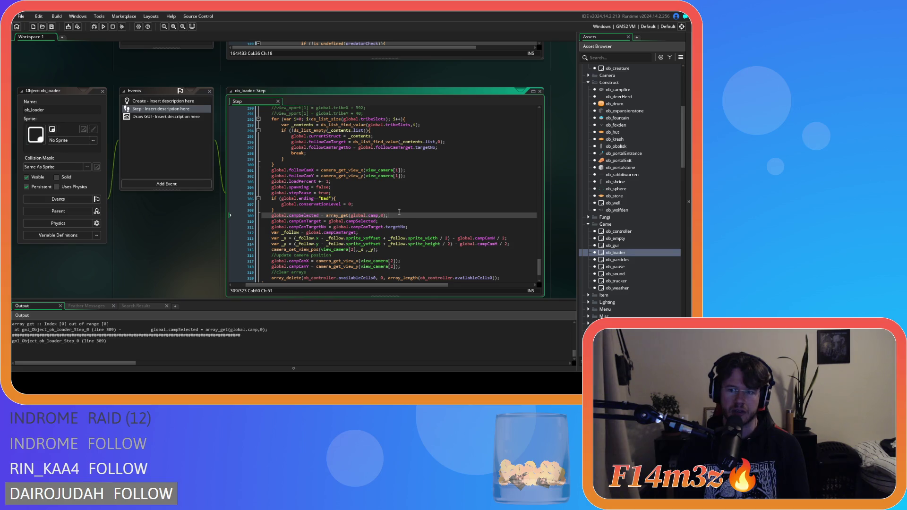
Step: Move to line 310 of the Step code and collapse the Game objects, Game scripts and Loading folders
left_click(454, 233)
left_click(443, 223)
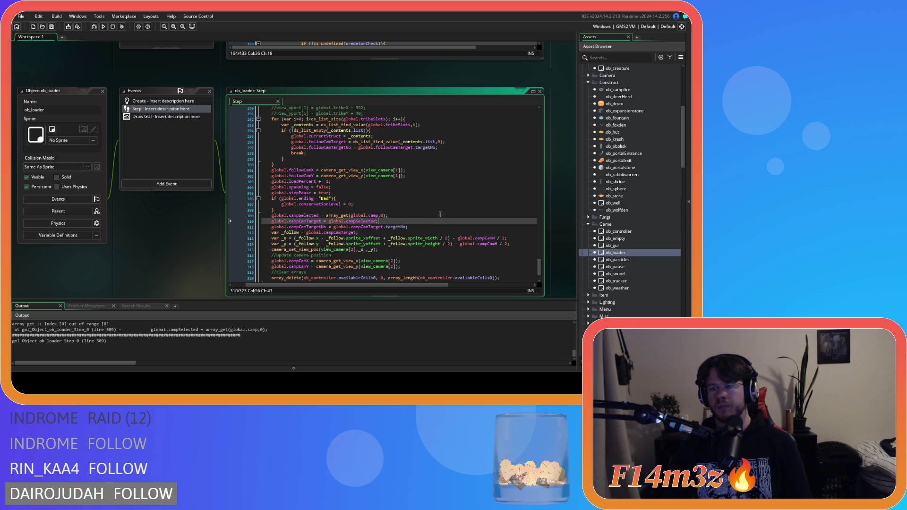
left_click(588, 223)
scroll(620, 237, "down", 8)
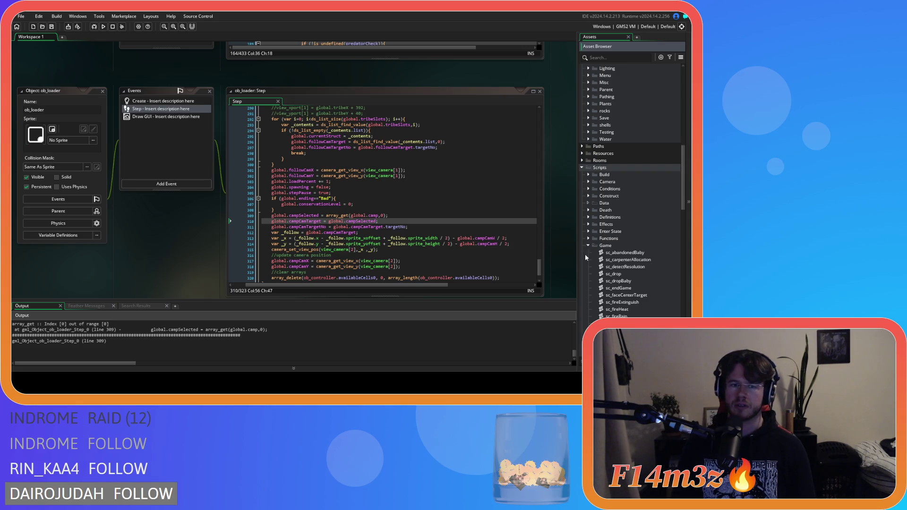
left_click(588, 245)
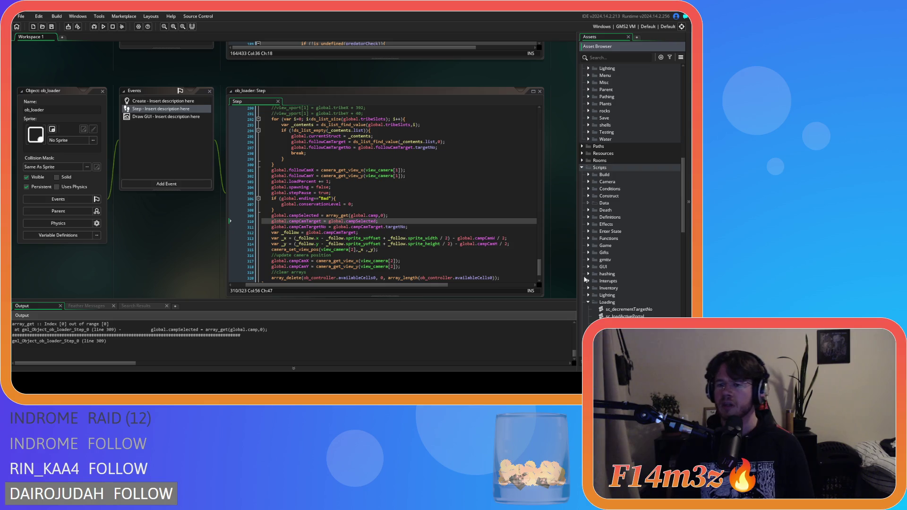
left_click(588, 303)
Step: Collapse the Trackers folder, expand Scripts > Save, and select global.camp on line 309
scroll(587, 293, "down", 2)
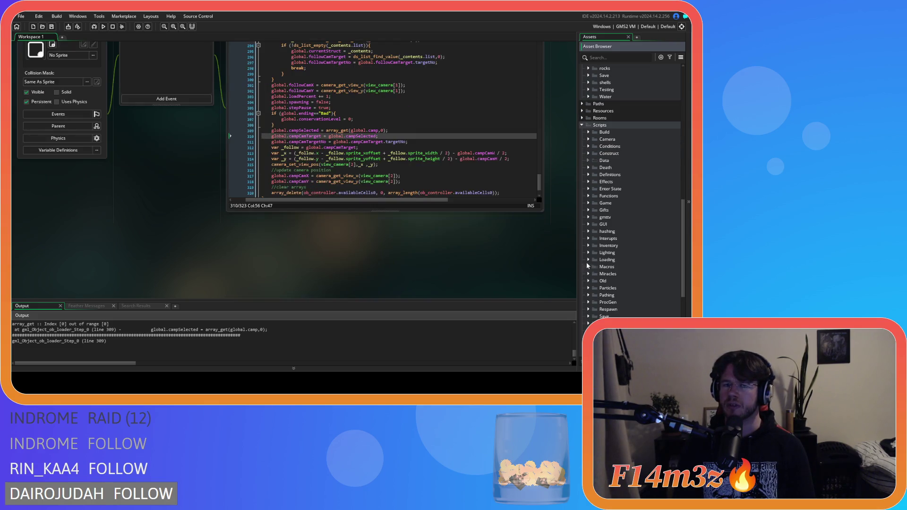
scroll(586, 291, "down", 3)
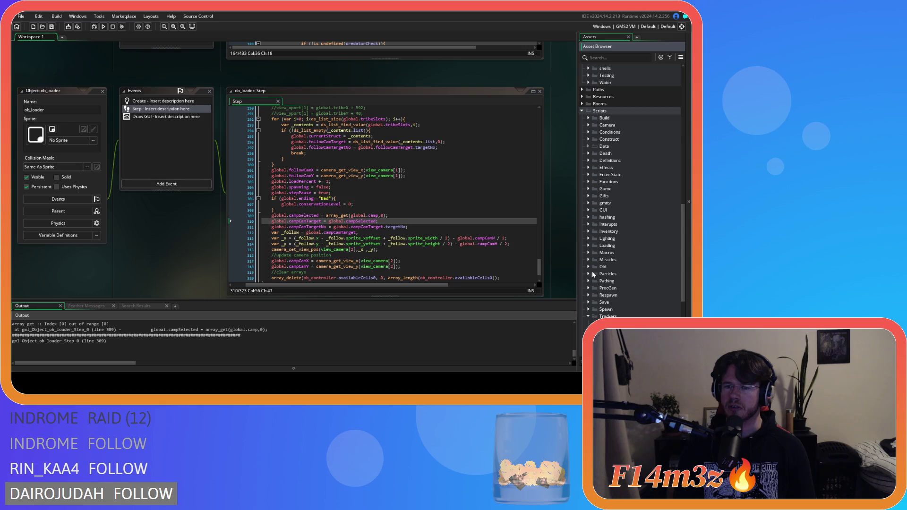
left_click(589, 273)
scroll(594, 270, "down", 3)
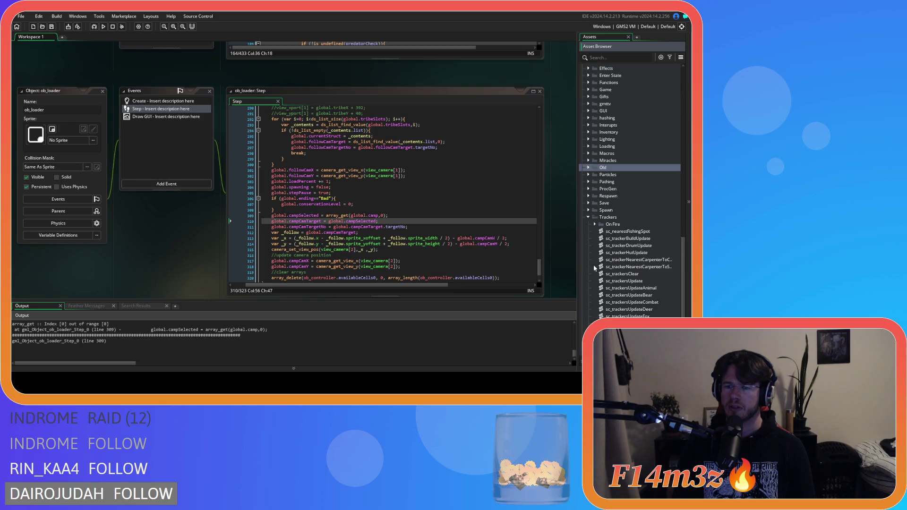
left_click(587, 217)
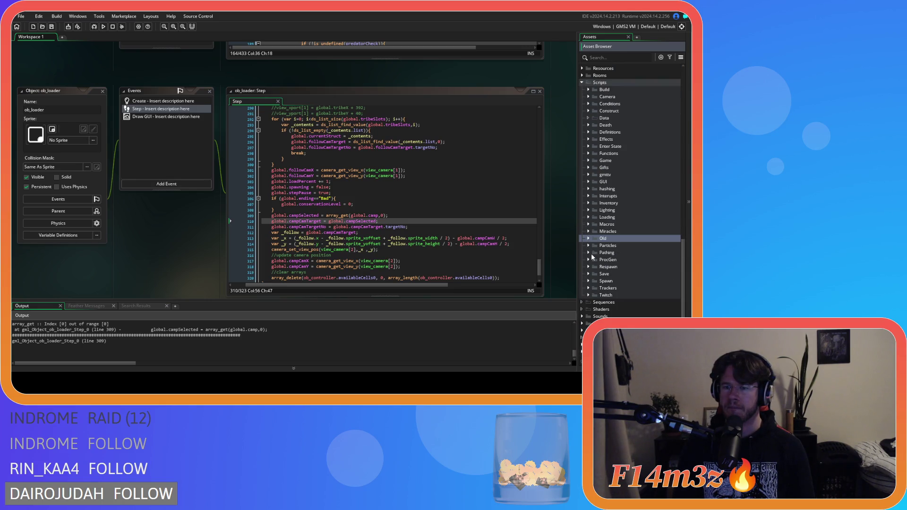
left_click(589, 273)
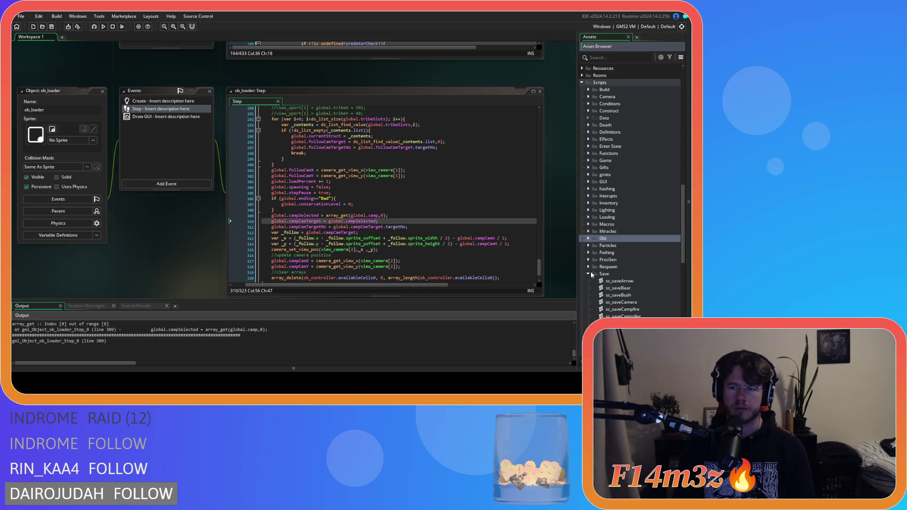
scroll(591, 273, "down", 7)
scroll(591, 271, "down", 6)
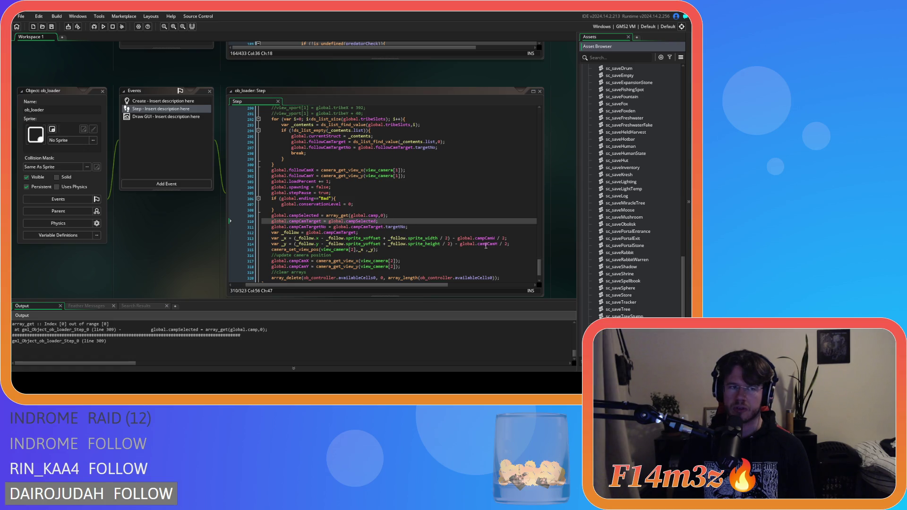
left_click_drag(351, 217, 377, 218)
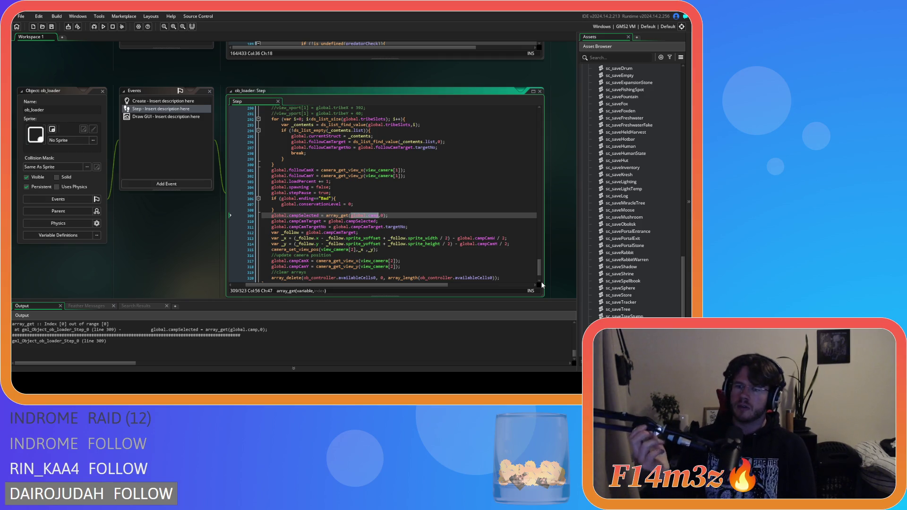
scroll(635, 290, "down", 2)
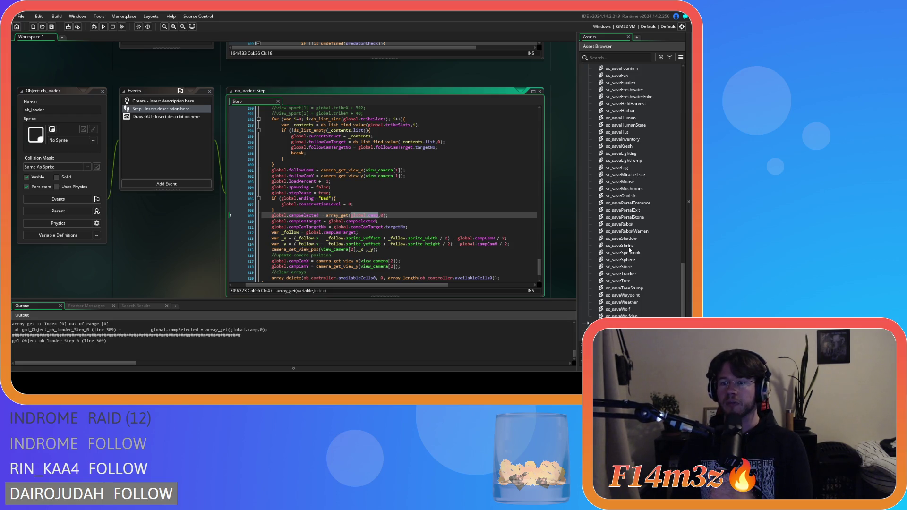
scroll(620, 245, "up", 6)
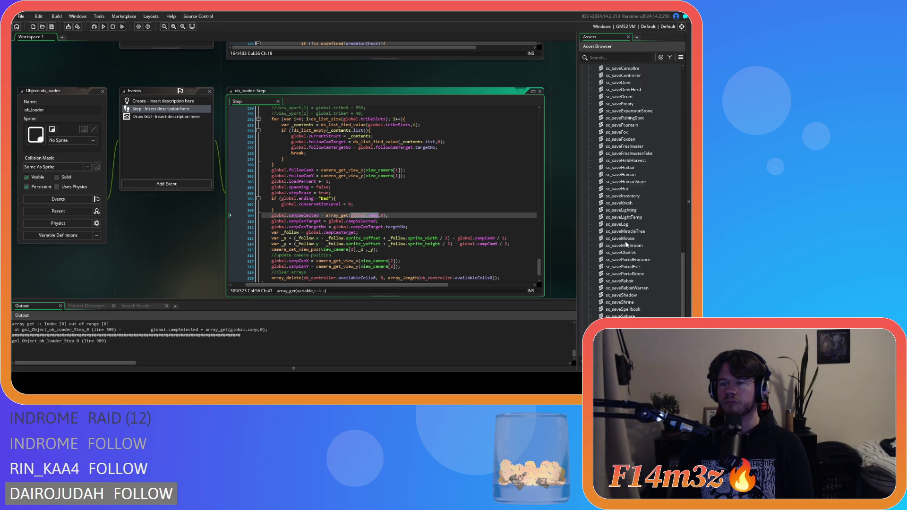
scroll(627, 244, "down", 3)
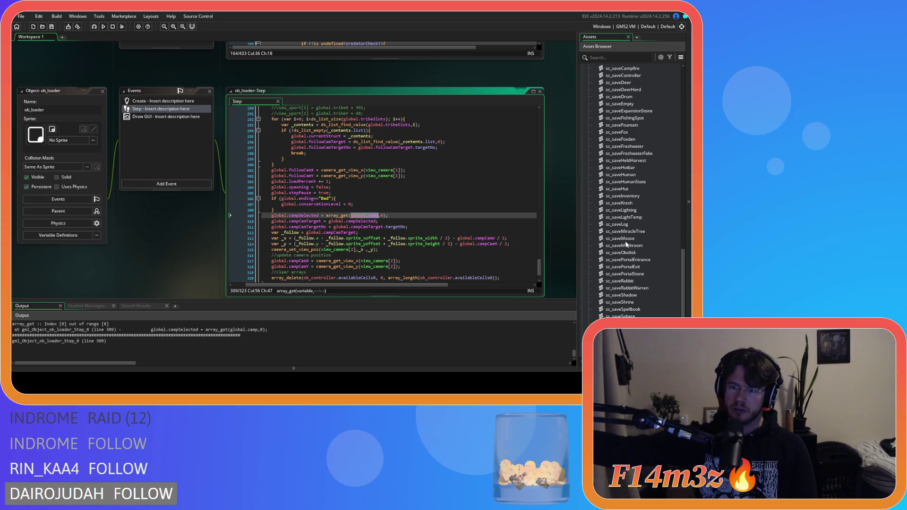
left_click(609, 217)
key("Up")
key("Up")
key("Up")
key("Up")
key("Up")
key("Up")
key("Down")
key("Down")
key("Down")
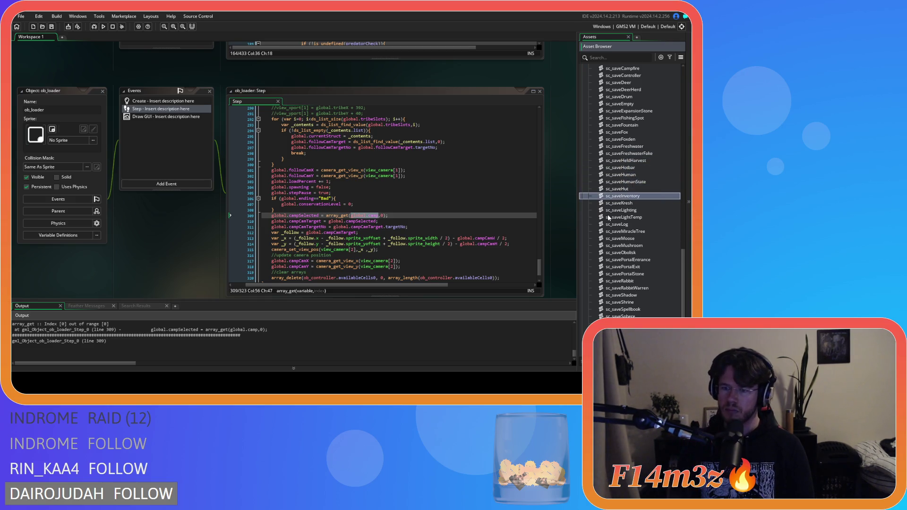
scroll(609, 222, "down", 3)
key("Down")
key("Down")
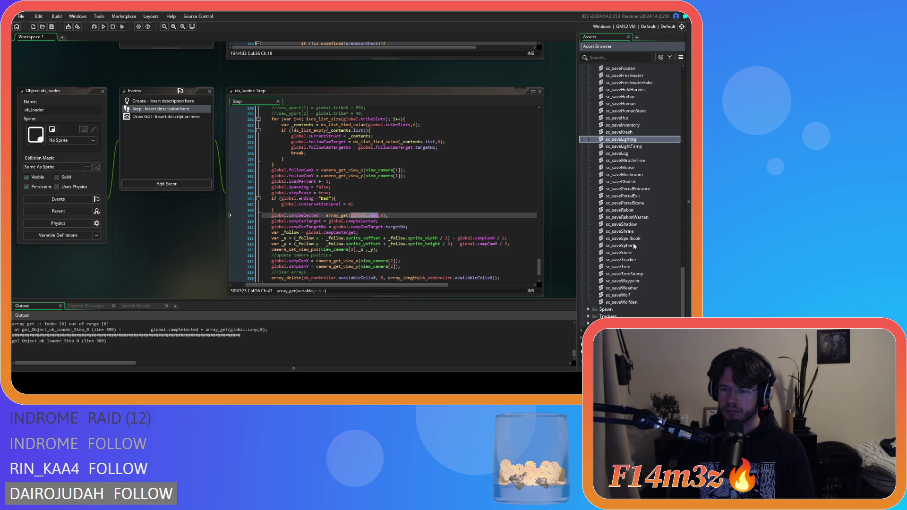
scroll(633, 243, "up", 7)
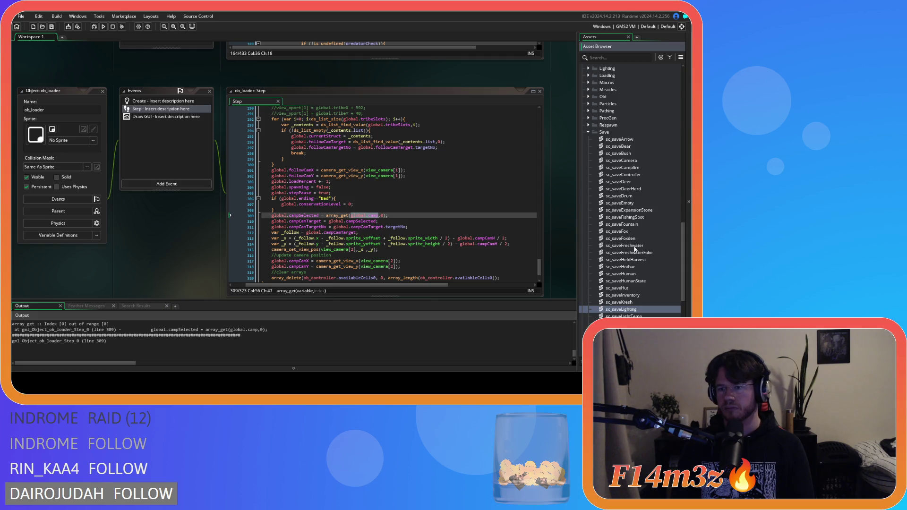
scroll(635, 249, "up", 2)
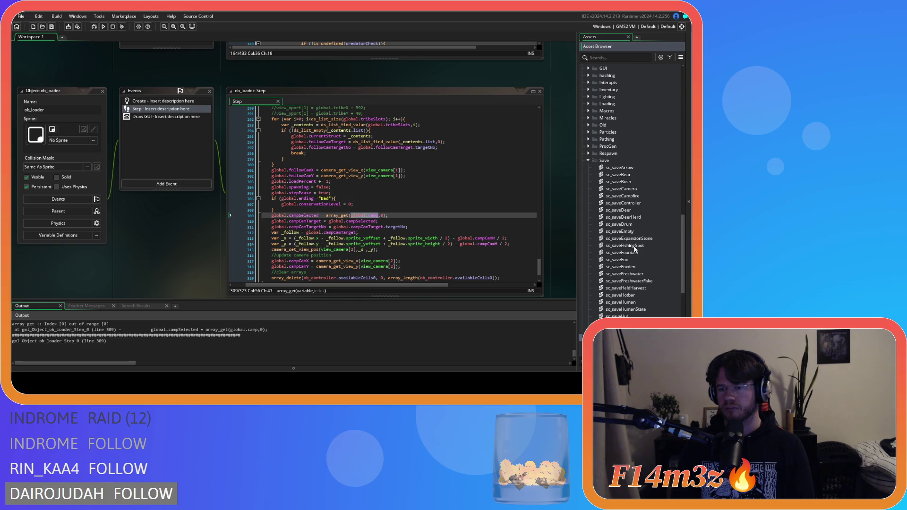
scroll(634, 249, "down", 4)
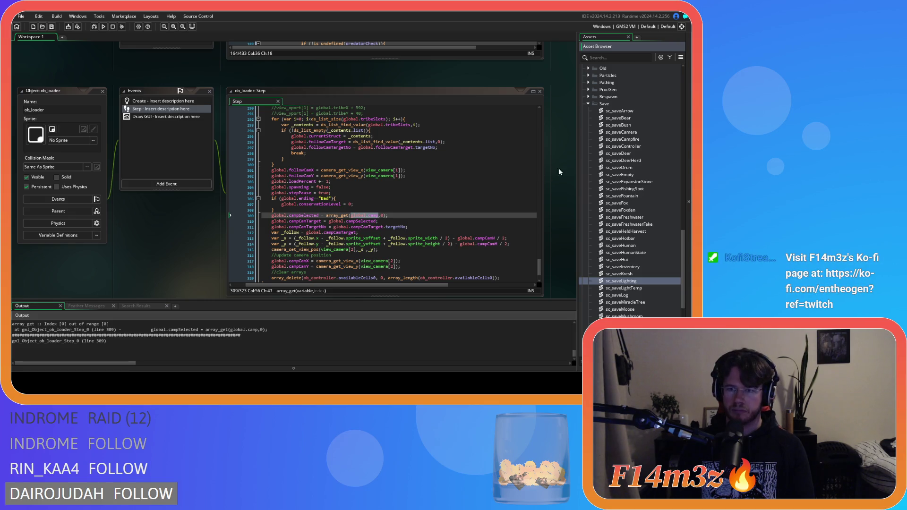
Step: Open the sc_saveController script, then bring the ob_loader editors back into view
double_click(623, 146)
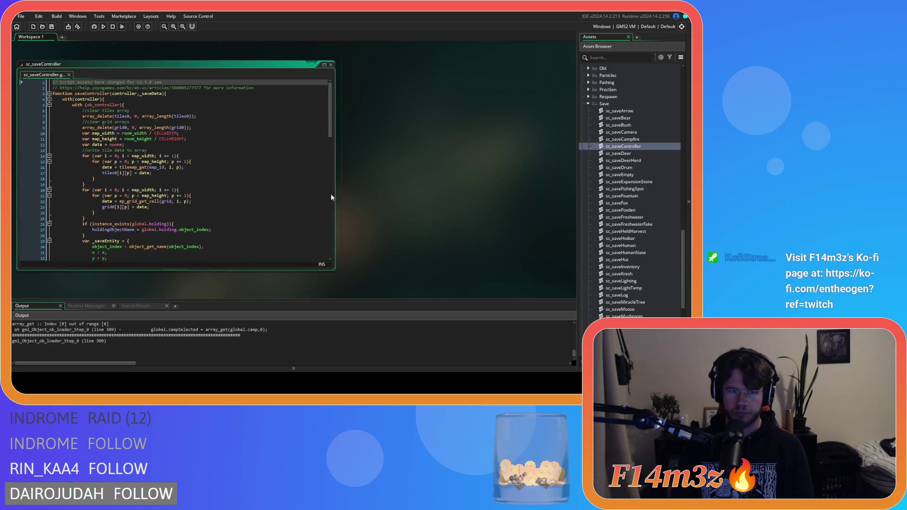
key("ctrl+w")
scroll(618, 170, "up", 15)
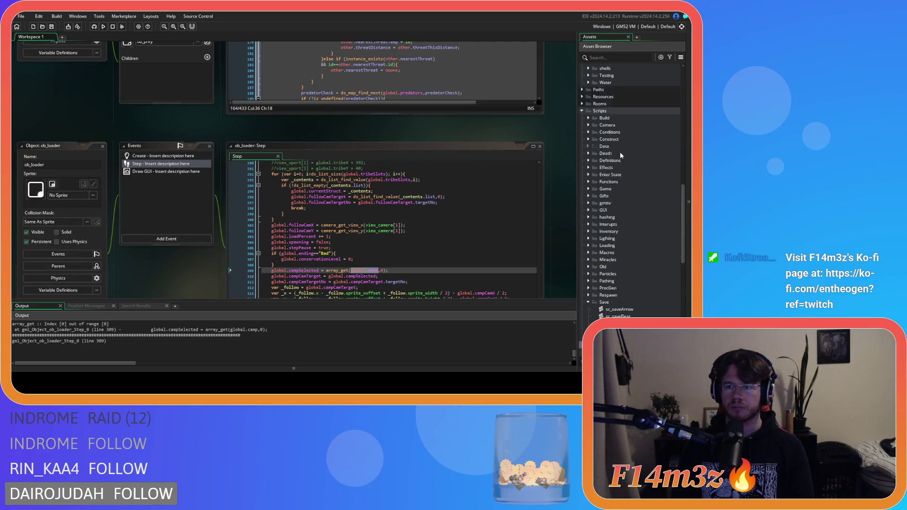
scroll(616, 169, "up", 1)
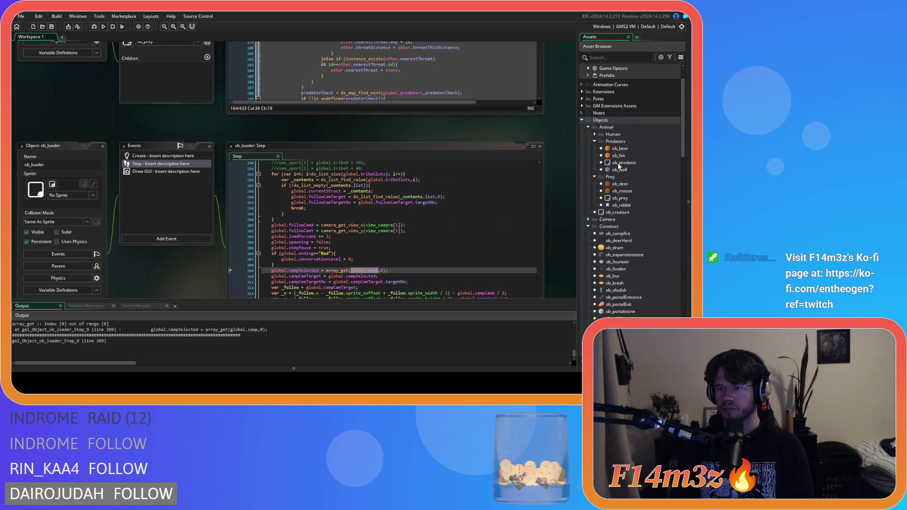
scroll(594, 212, "down", 2)
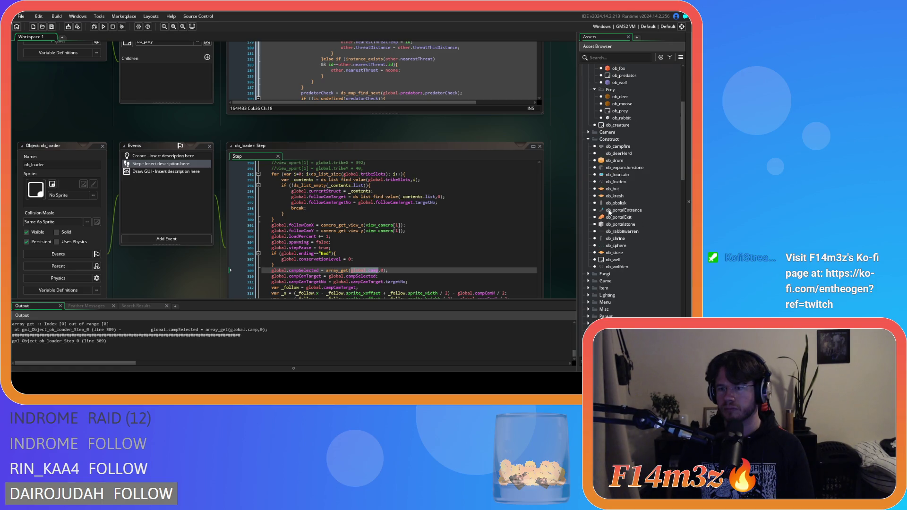
Step: Open ob_controller's Create event and search its code for global.camp
left_click(589, 281)
double_click(612, 288)
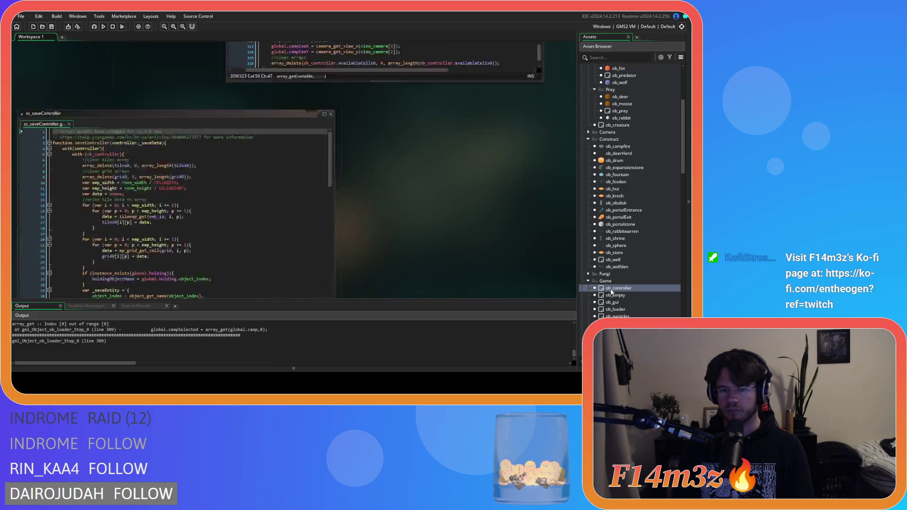
double_click(163, 101)
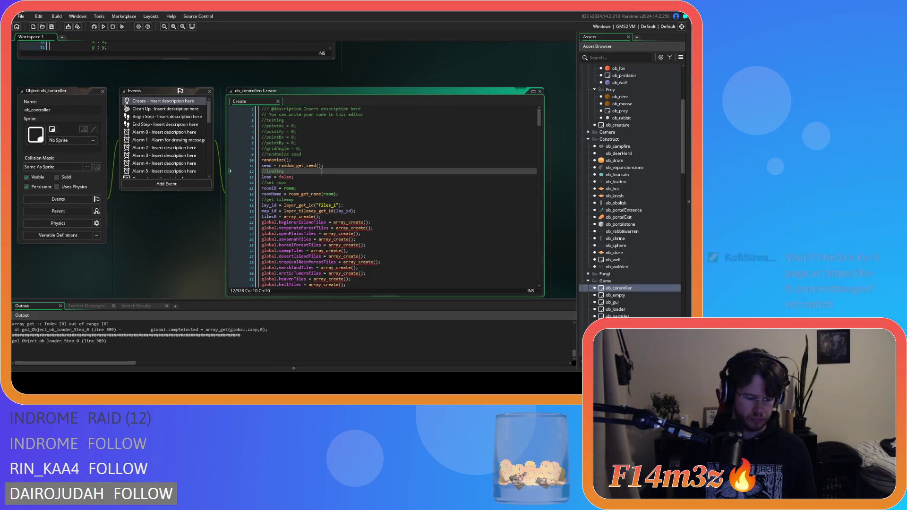
key("ctrl+f")
type("global.camp")
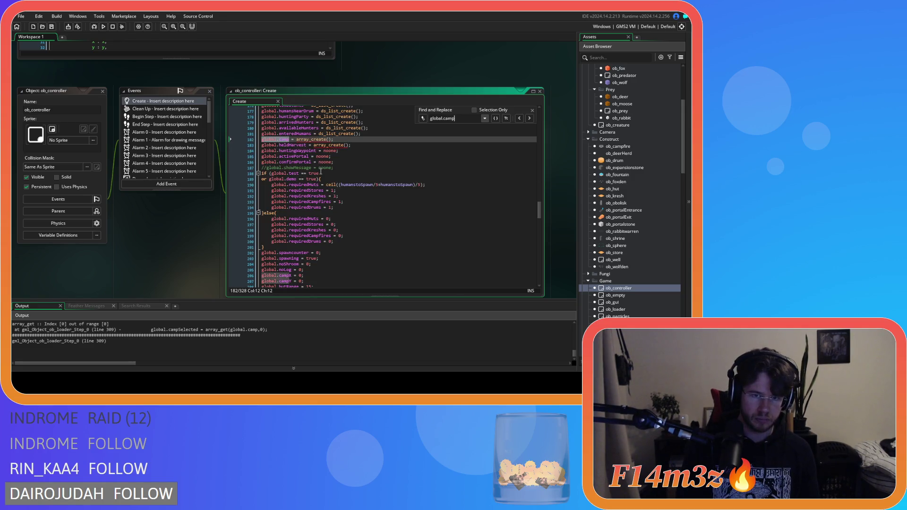
scroll(401, 199, "up", 5)
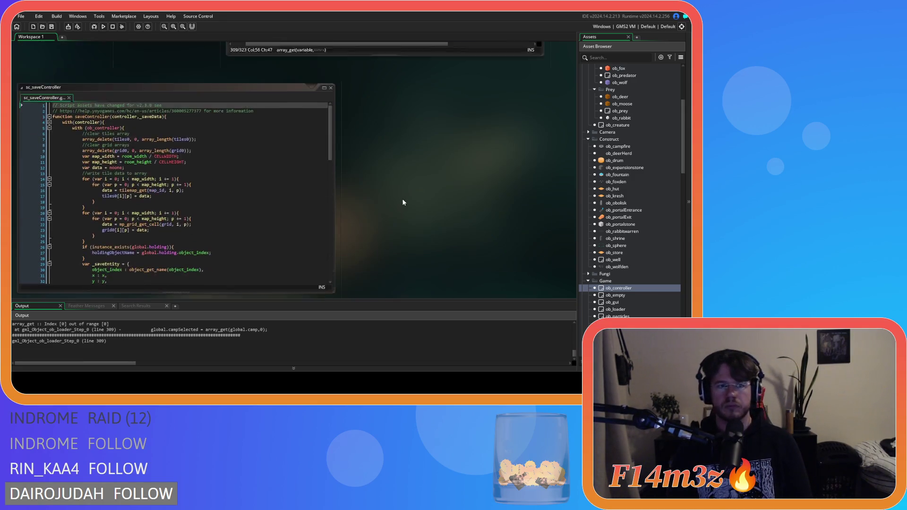
left_click(251, 179)
scroll(251, 175, "down", 19)
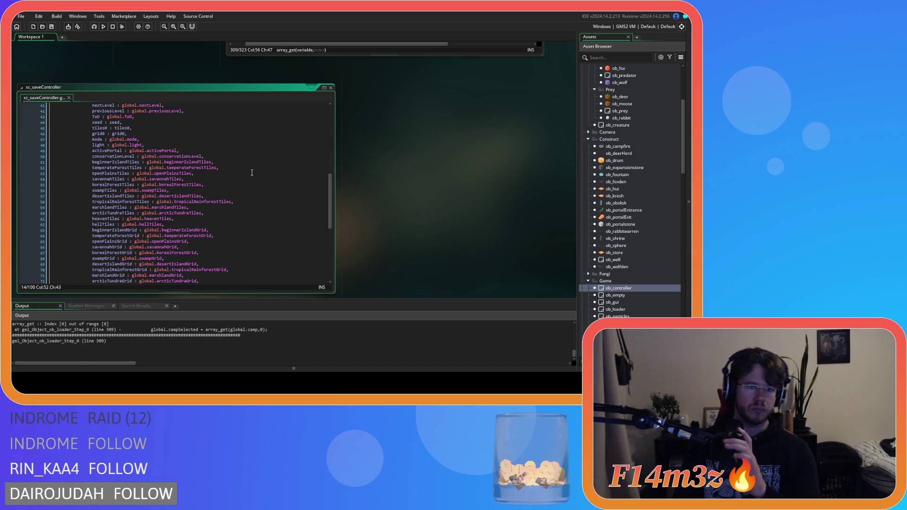
scroll(251, 172, "down", 3)
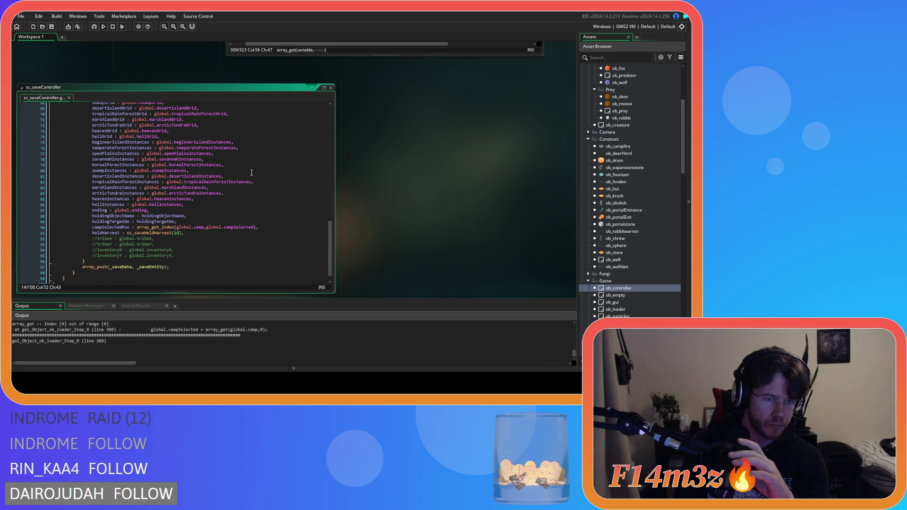
left_click(113, 233)
left_click(113, 226)
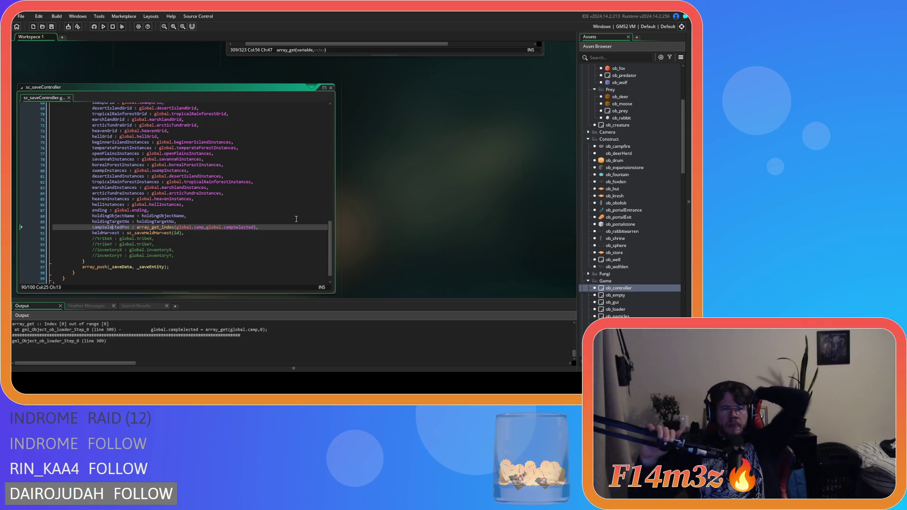
left_click(217, 227)
scroll(234, 258, "up", 6)
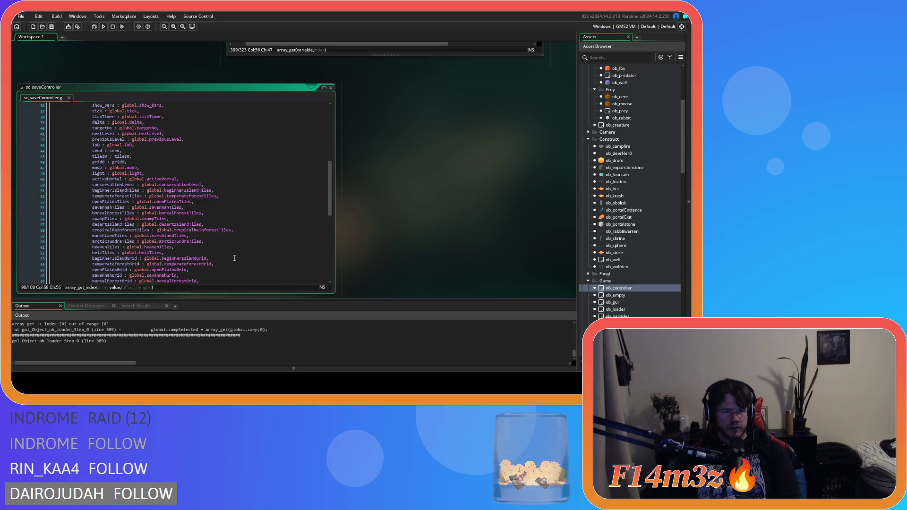
Step: Leave the sc_saveController editor and open the ob_drum object from the Construct folder
scroll(234, 258, "down", 3)
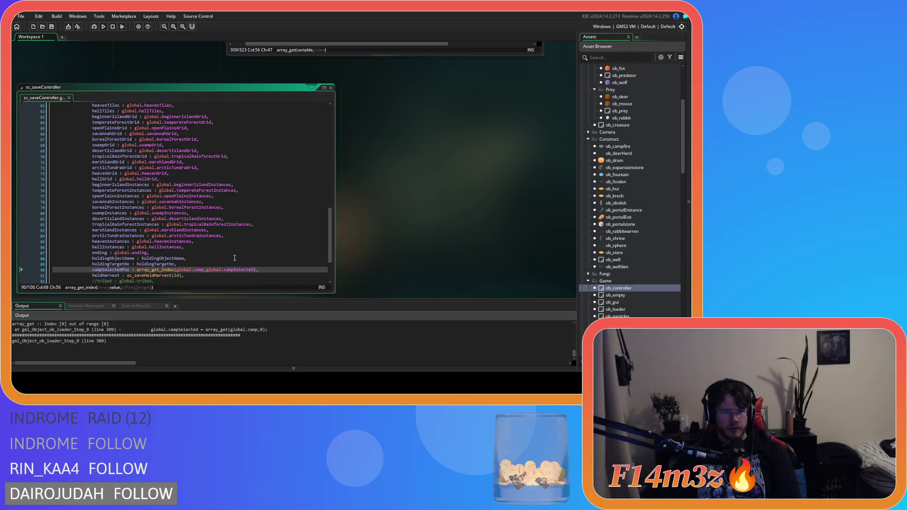
scroll(235, 258, "down", 2)
scroll(234, 258, "up", 1)
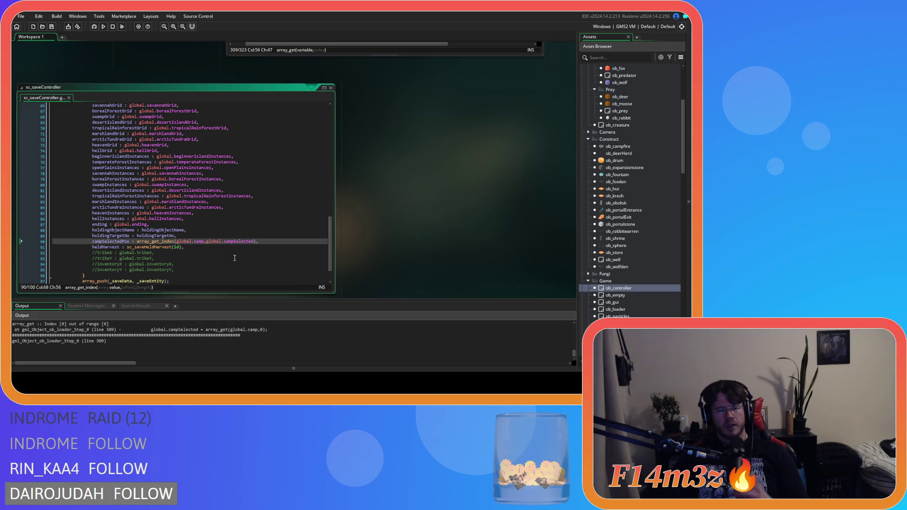
left_click(392, 197)
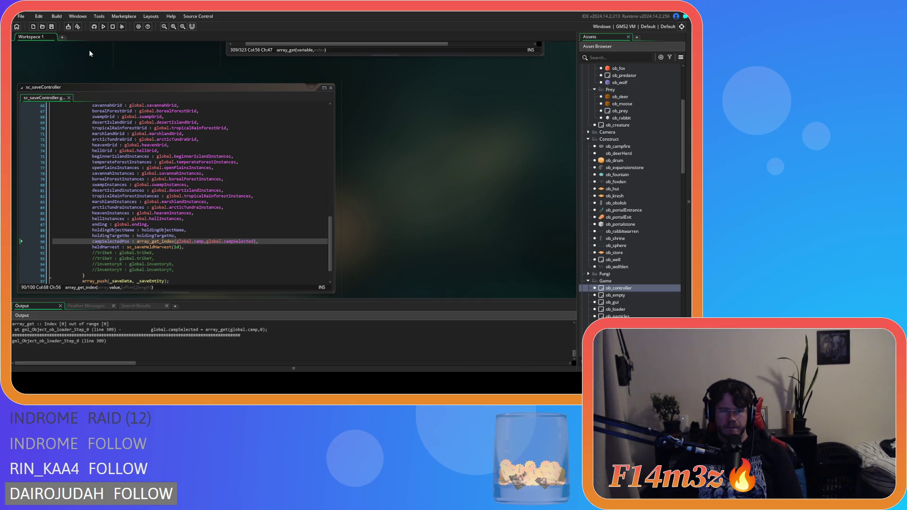
scroll(677, 231, "up", 6)
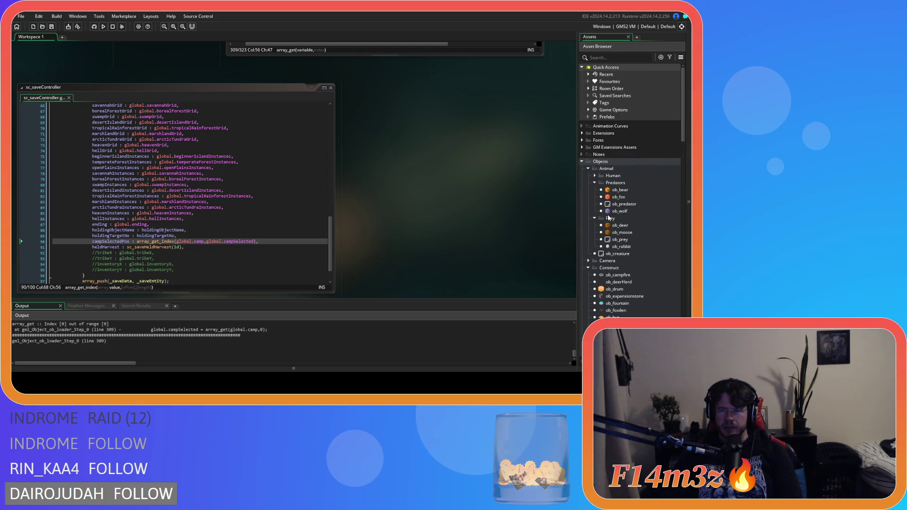
scroll(608, 229, "down", 2)
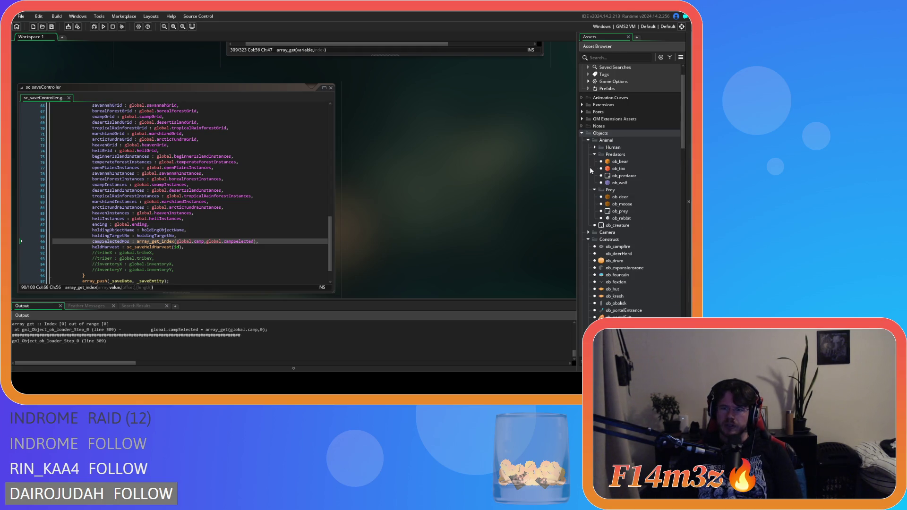
double_click(616, 261)
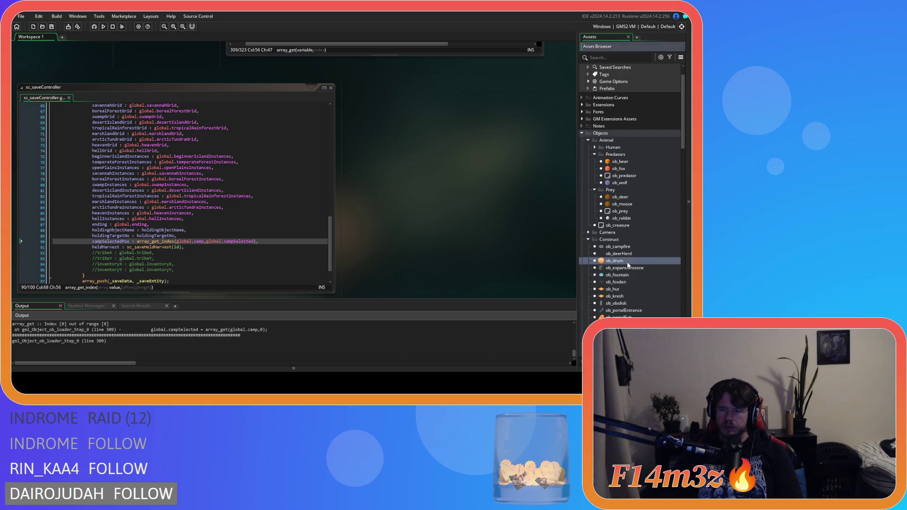
Step: Review ob_drum's Create event code, then close the ob_drum object and code windows
left_click(142, 102)
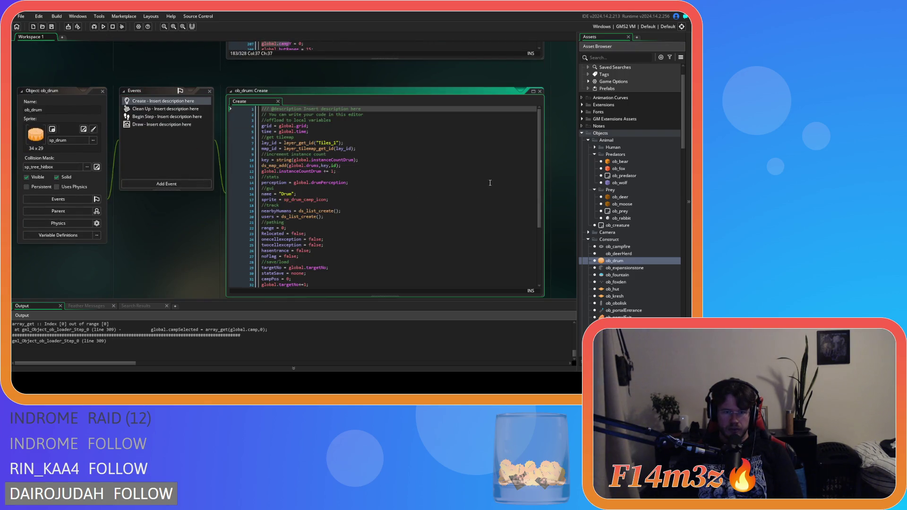
mouse_move(539, 210)
left_mouse_down()
mouse_move(542, 276)
mouse_move(541, 213)
left_mouse_up()
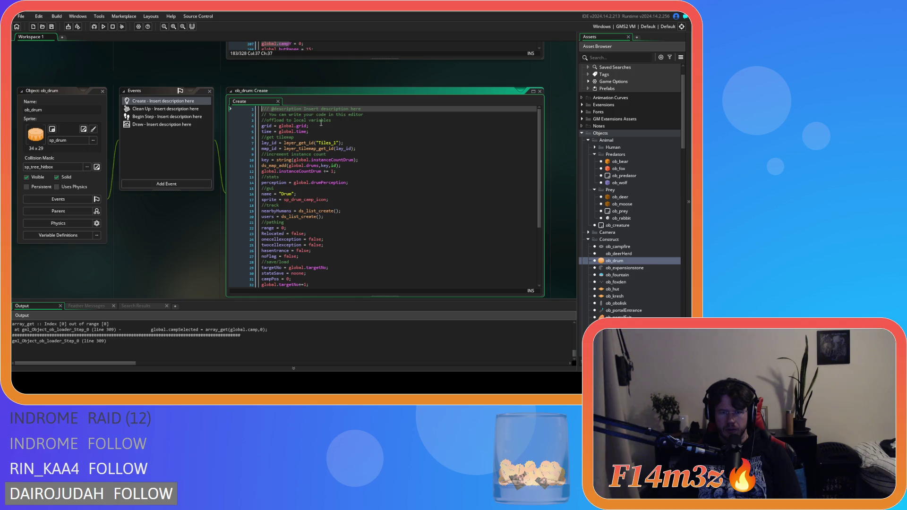
left_click(104, 94)
left_click(104, 92)
scroll(607, 247, "down", 10)
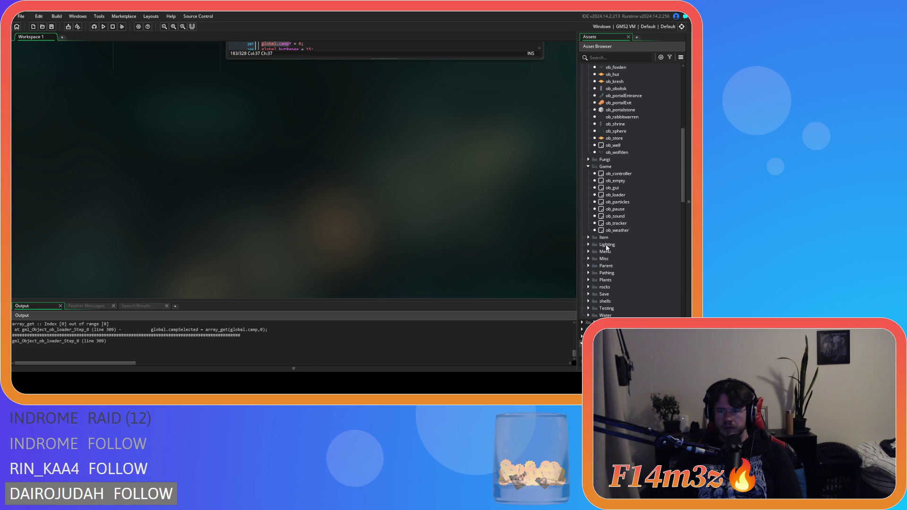
scroll(606, 248, "up", 5)
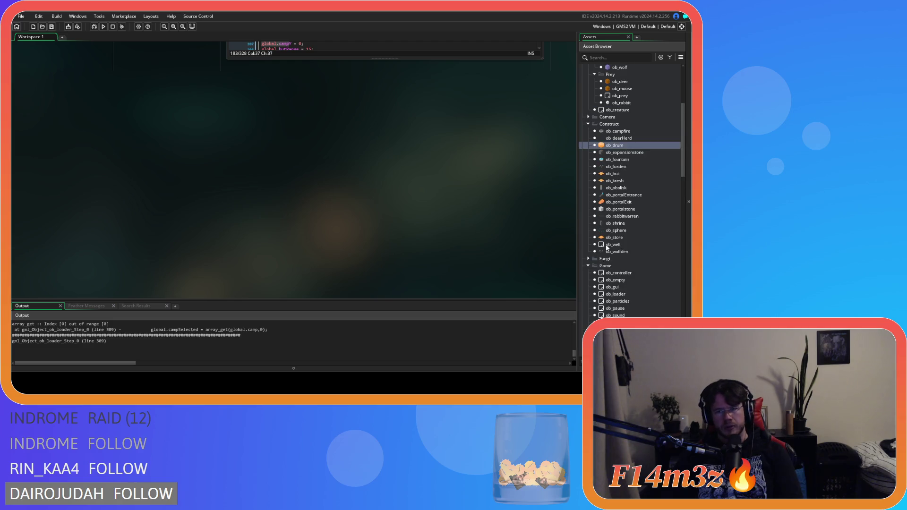
scroll(607, 247, "down", 3)
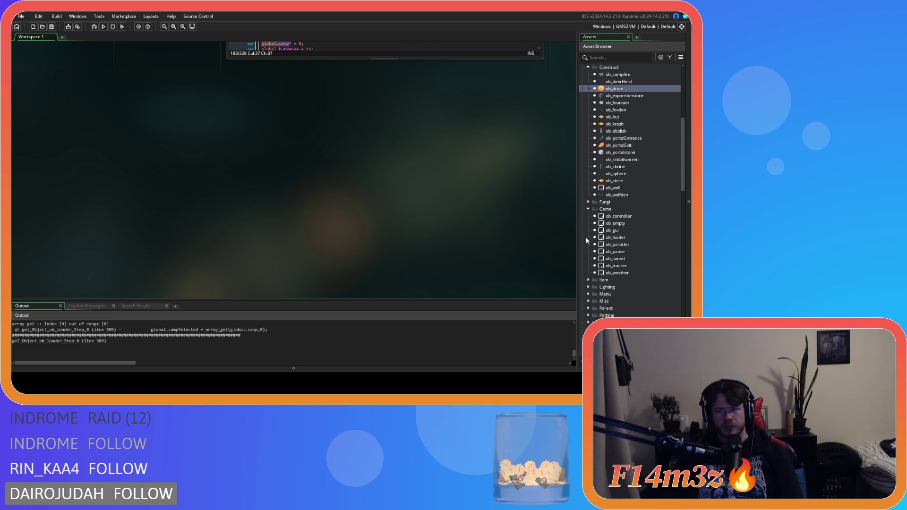
scroll(587, 260, "up", 2)
scroll(587, 260, "down", 1)
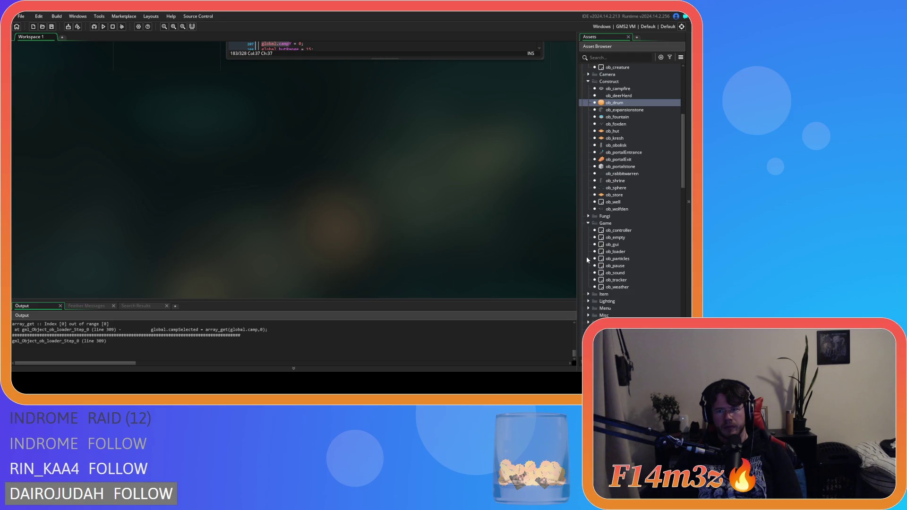
scroll(586, 257, "down", 3)
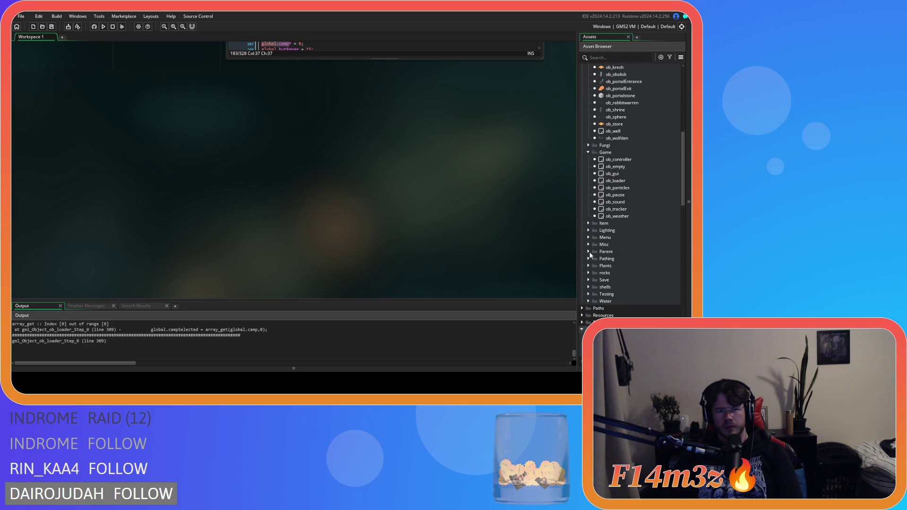
Step: Open sc_buildCampfire, highlight where spawnedCampfire is pushed onto global.camp, then close it
scroll(590, 255, "up", 7)
scroll(591, 256, "down", 12)
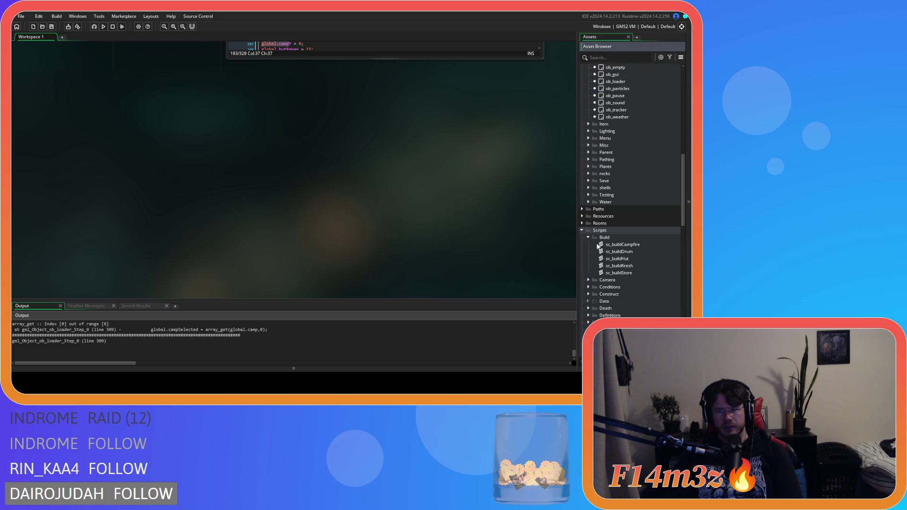
double_click(611, 245)
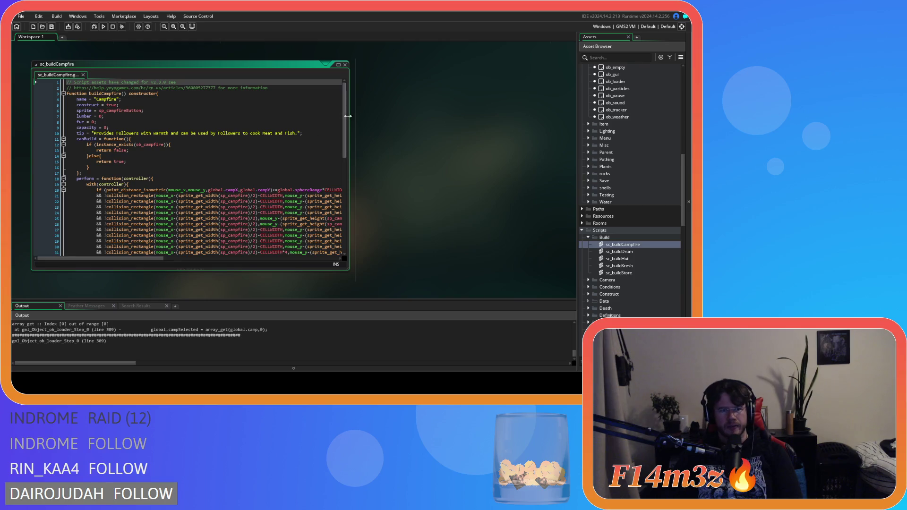
left_click_drag(348, 120, 348, 201)
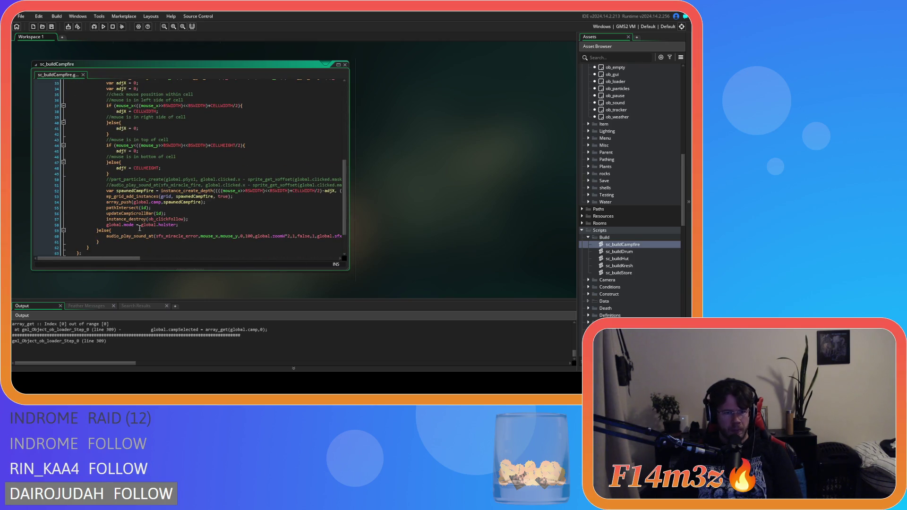
left_click_drag(149, 202, 220, 205)
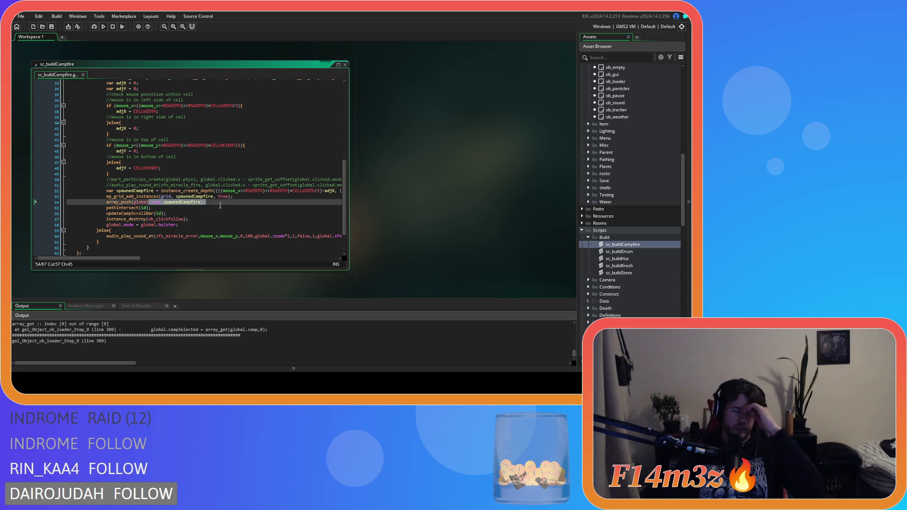
left_click(346, 66)
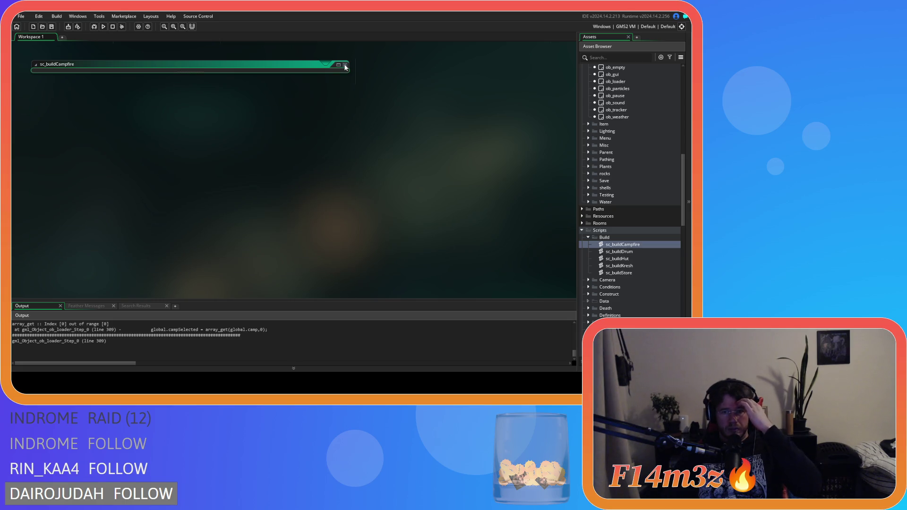
left_click(346, 66)
scroll(378, 142, "up", 5)
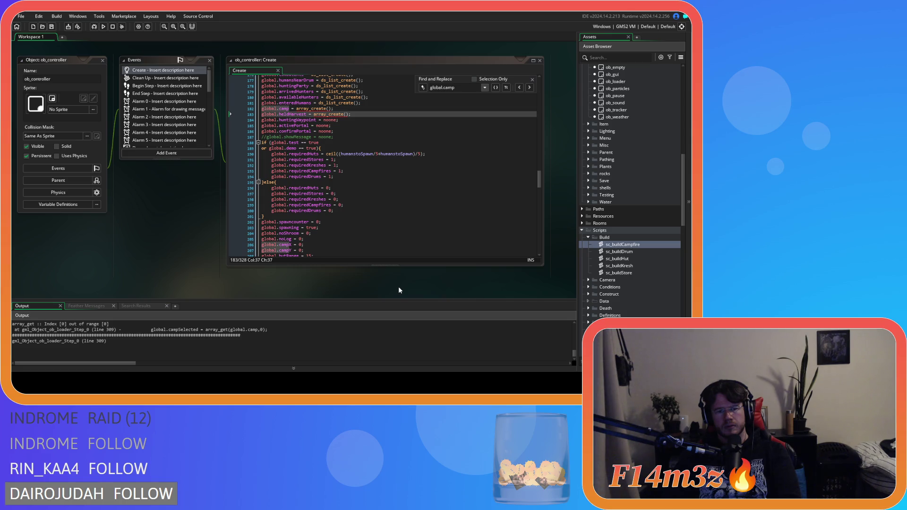
scroll(635, 293, "down", 10)
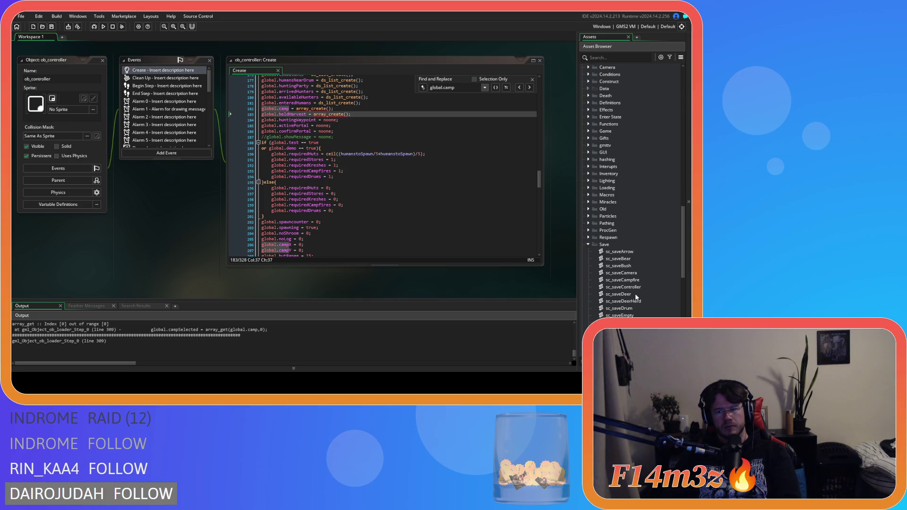
scroll(636, 296, "down", 3)
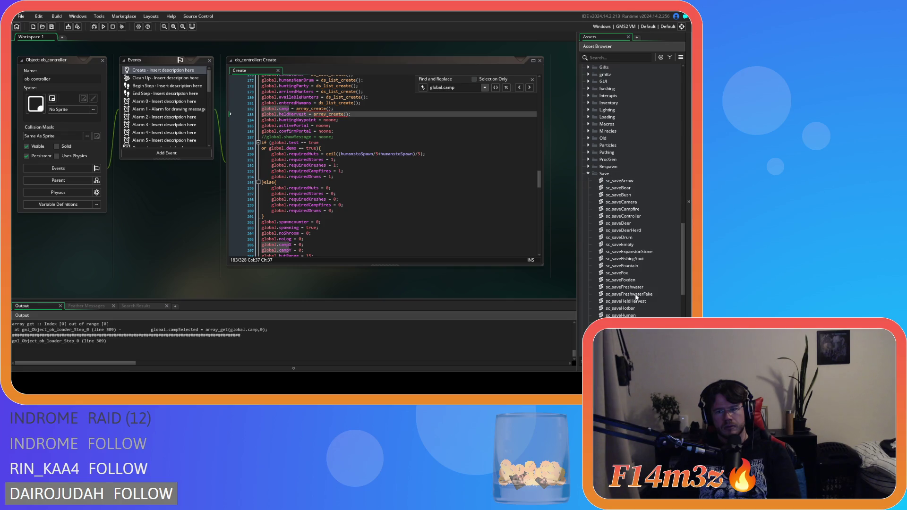
double_click(639, 209)
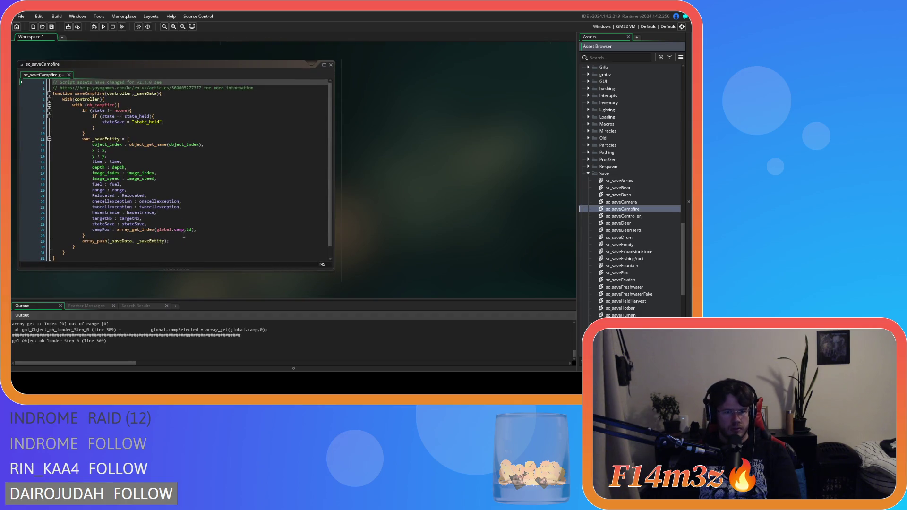
Step: Inspect sc_saveCampfire's campPos lookup in global.camp, close the script and collapse the Save folder
left_click_drag(196, 230, 113, 233)
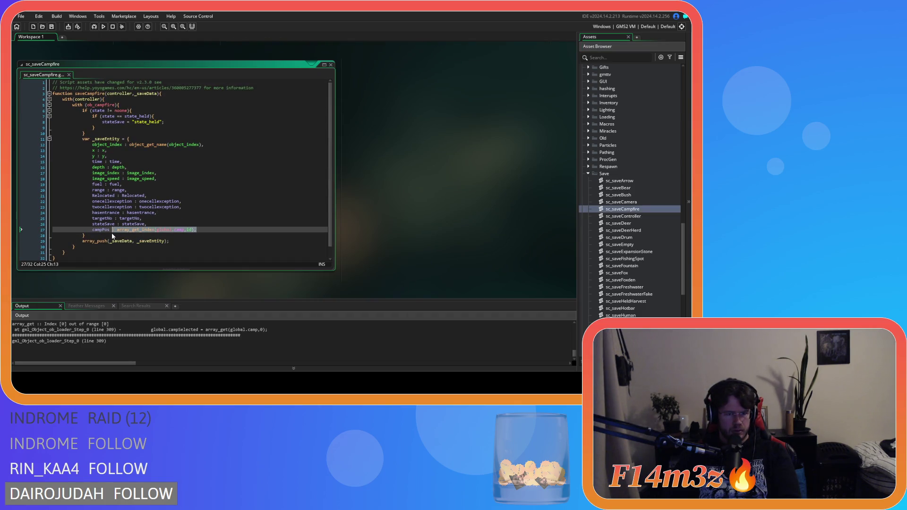
left_click(197, 231)
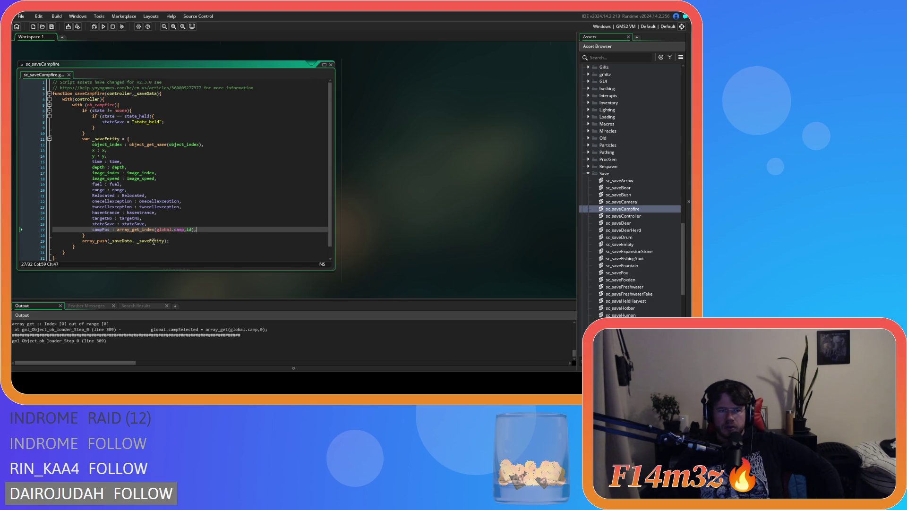
left_click(118, 224)
left_click(325, 64)
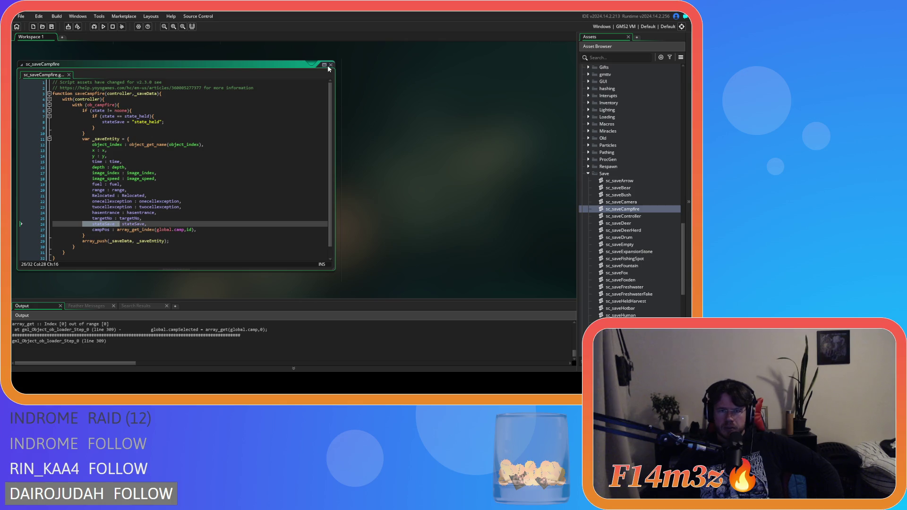
scroll(635, 219, "up", 2)
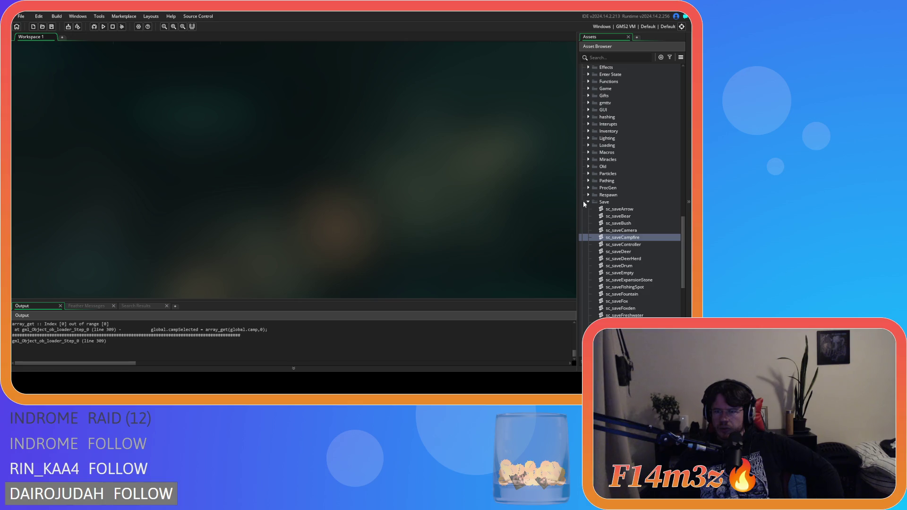
left_click(588, 202)
Step: Restore the sc_loadCode and sc_loadInstance scripts and shift both windows left in the workspace
key("ctrl+z")
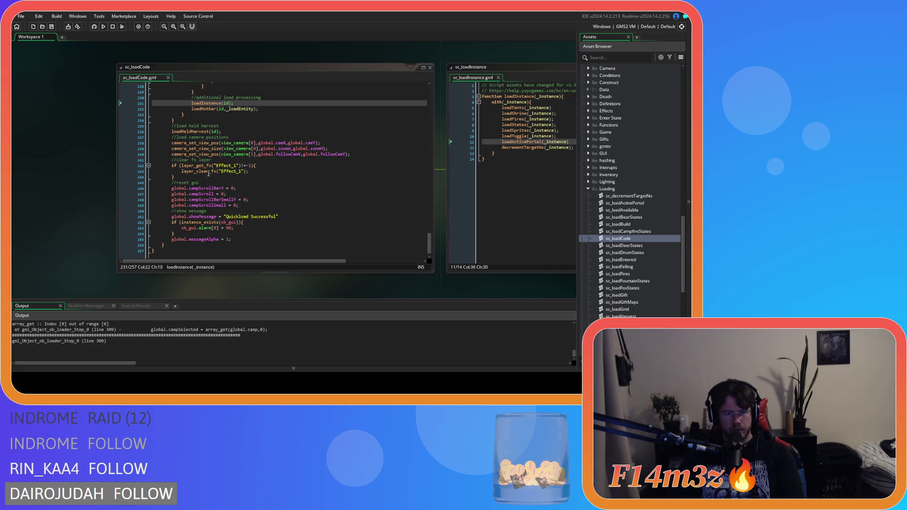
scroll(294, 234, "up", 4)
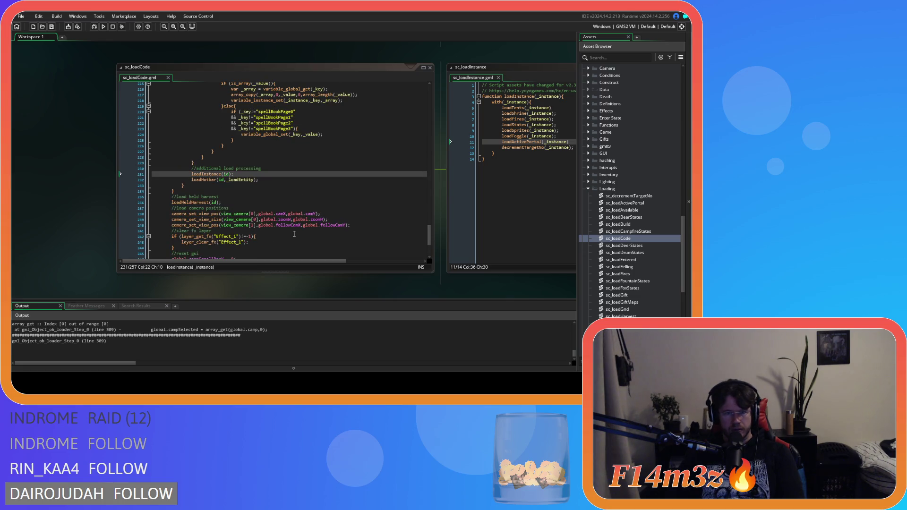
scroll(293, 234, "up", 2)
left_click_drag(305, 282, 256, 283)
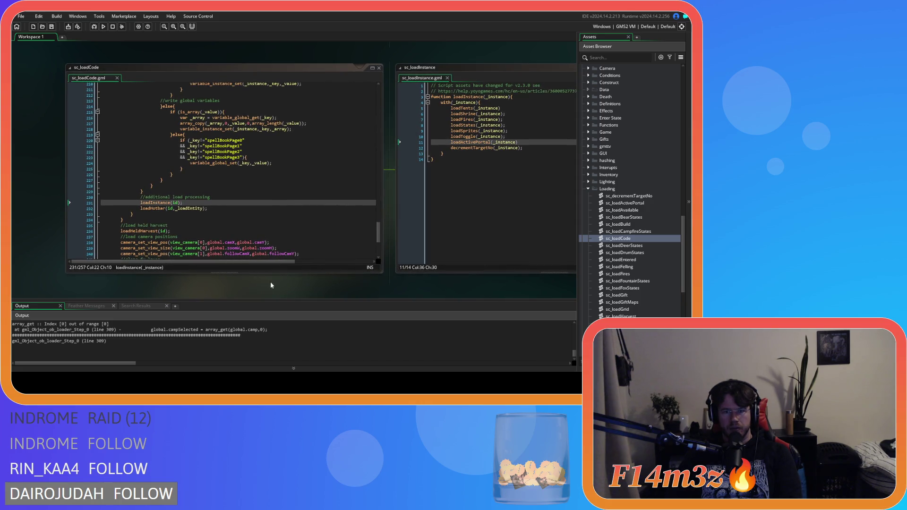
scroll(267, 283, "right", 3)
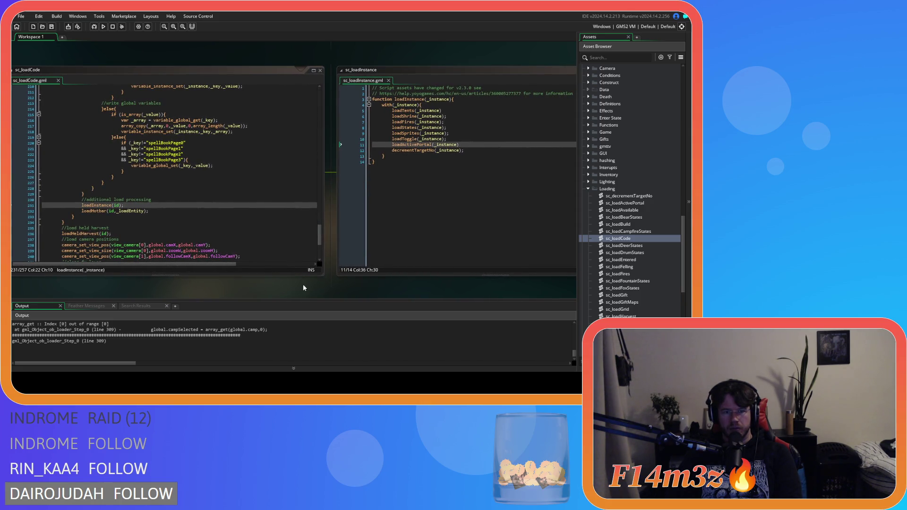
mouse_move(297, 289)
left_mouse_down()
mouse_move(359, 285)
mouse_move(215, 293)
left_mouse_up()
mouse_move(334, 293)
left_mouse_down()
mouse_move(259, 295)
mouse_move(267, 271)
mouse_move(316, 292)
left_mouse_up()
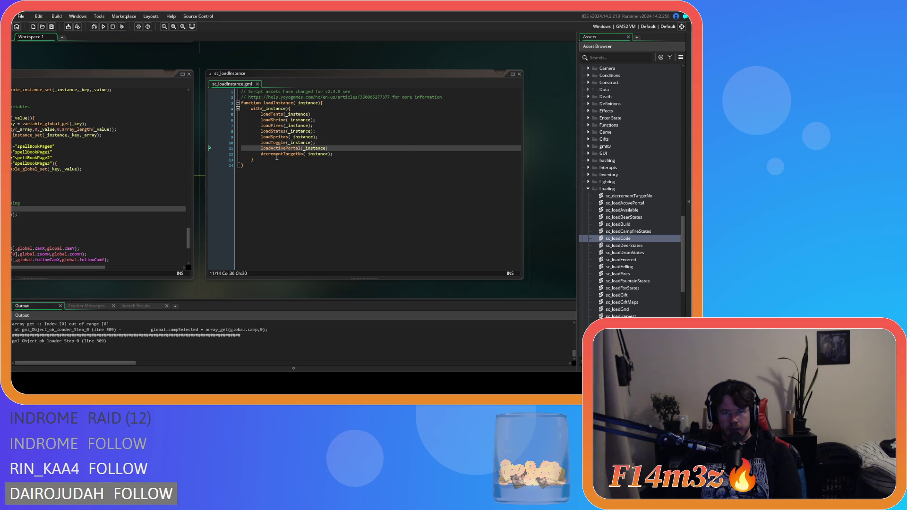
Step: Move to the loadStates call in sc_loadInstance and open the loadStates script
left_click(289, 114)
key("Down")
key("Down")
key("Down")
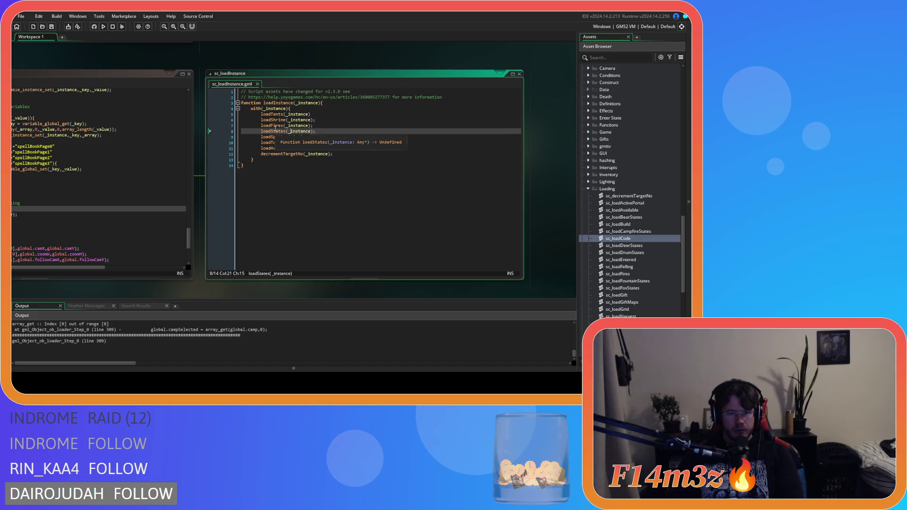
middle_click(276, 129)
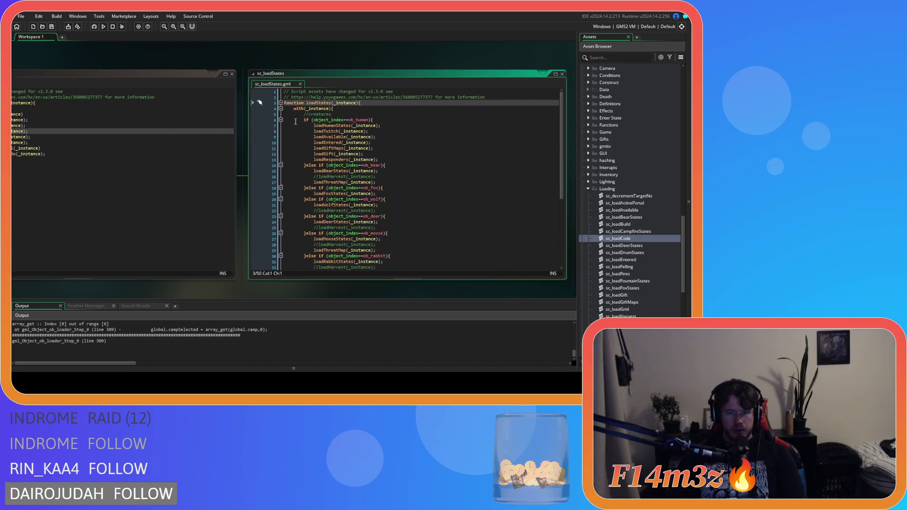
Step: Close sc_loadStates and pan the workspace to show sc_loadCode beside sc_loadInstance
mouse_move(361, 126)
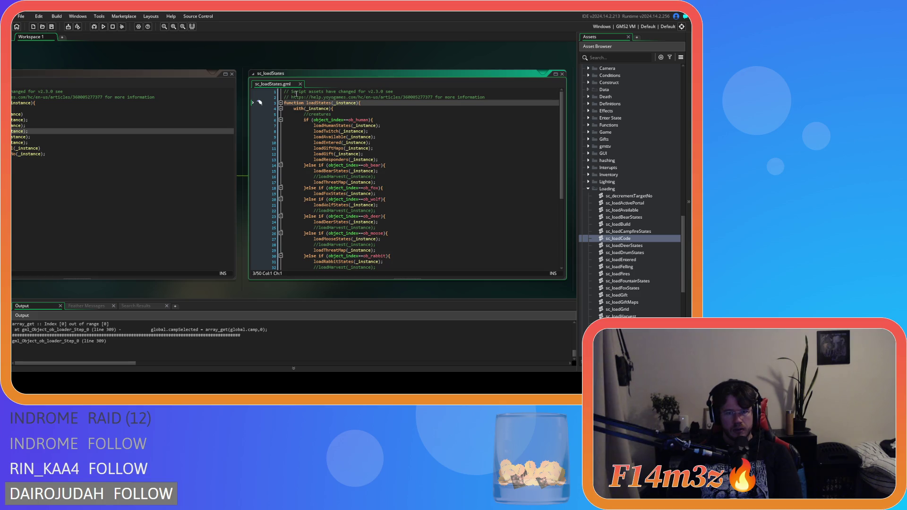
left_click(301, 84)
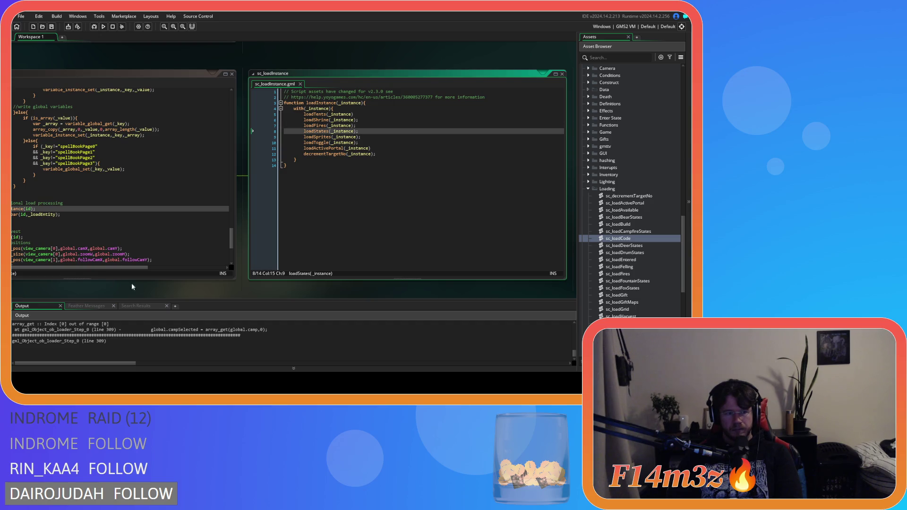
scroll(124, 283, "up", 1)
left_click_drag(123, 291, 211, 288)
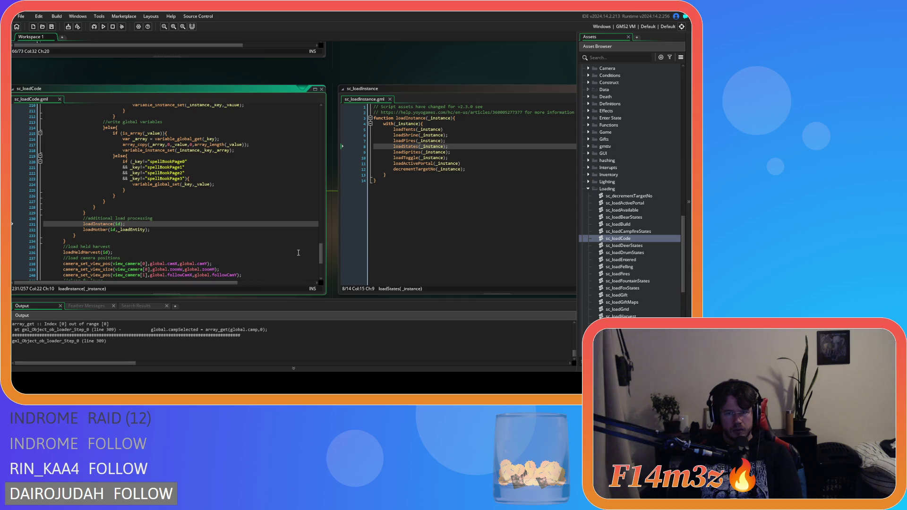
left_click_drag(439, 86, 333, 83)
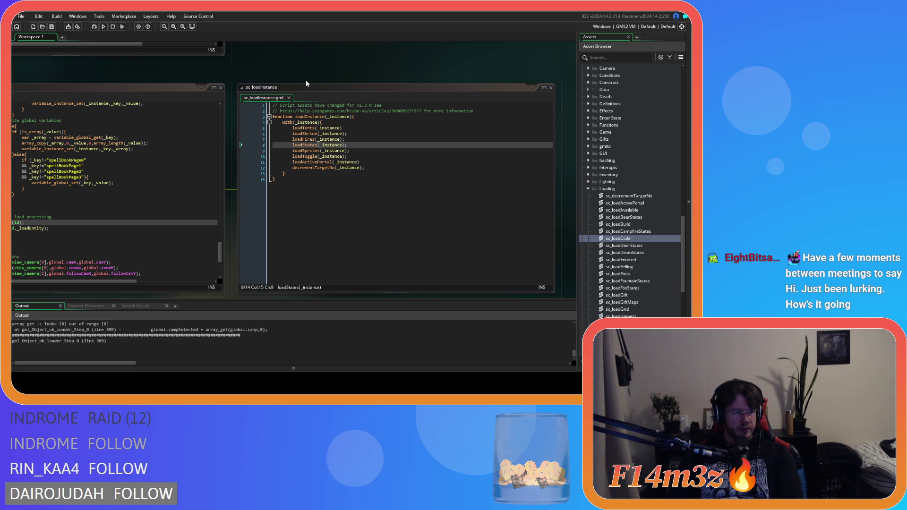
left_click(351, 216)
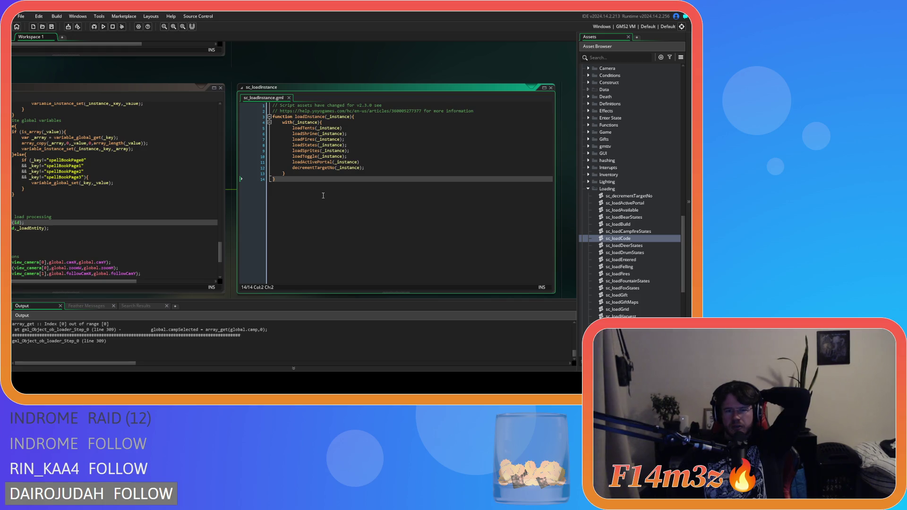
Step: Scroll sc_loadCode around line 231 and center sc_loadInstance in the workspace
mouse_move(209, 70)
left_mouse_down()
mouse_move(275, 79)
mouse_move(330, 62)
left_mouse_up()
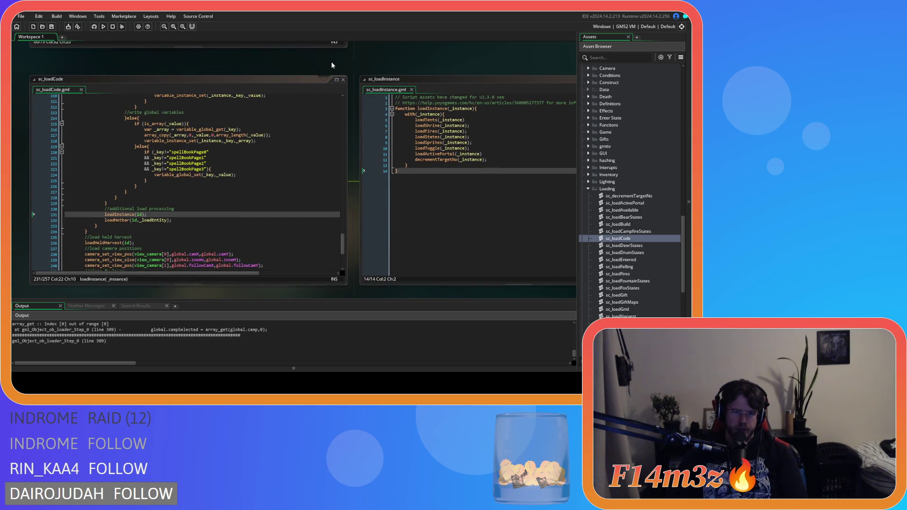
scroll(289, 175, "up", 1)
scroll(290, 175, "down", 2)
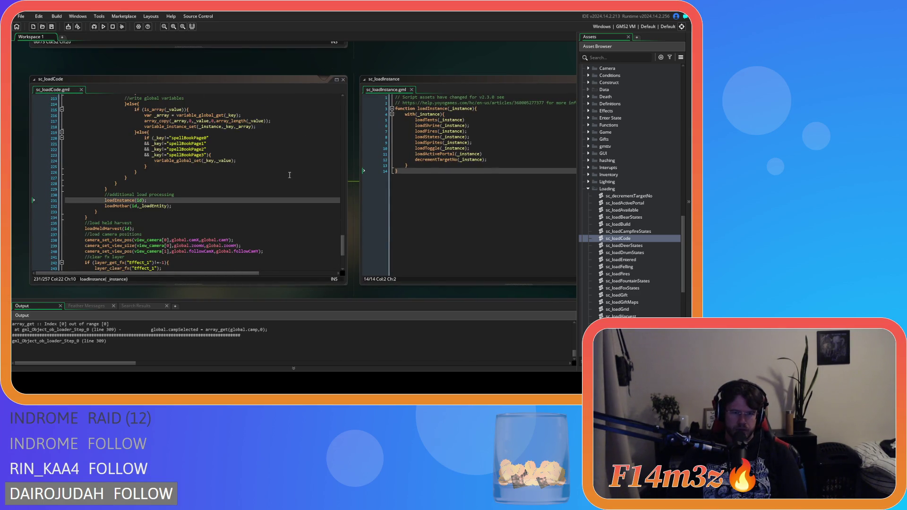
scroll(290, 175, "up", 3)
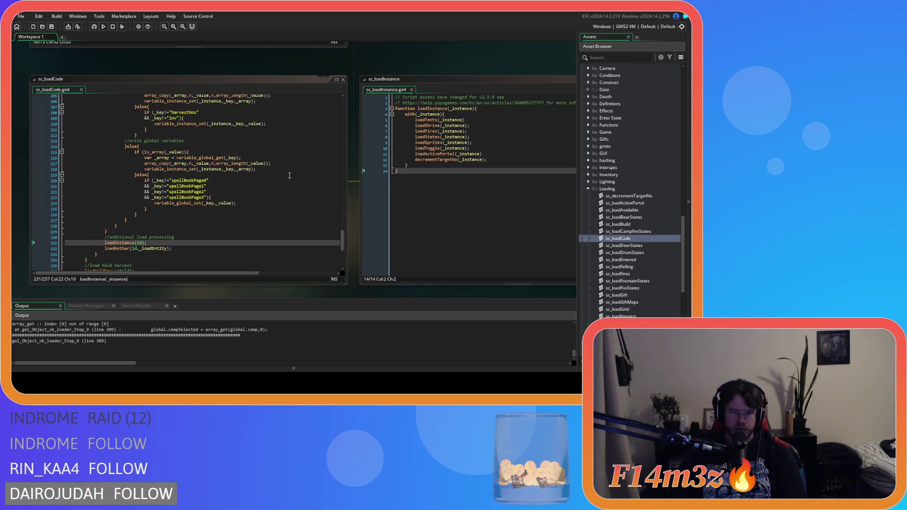
scroll(290, 175, "down", 3)
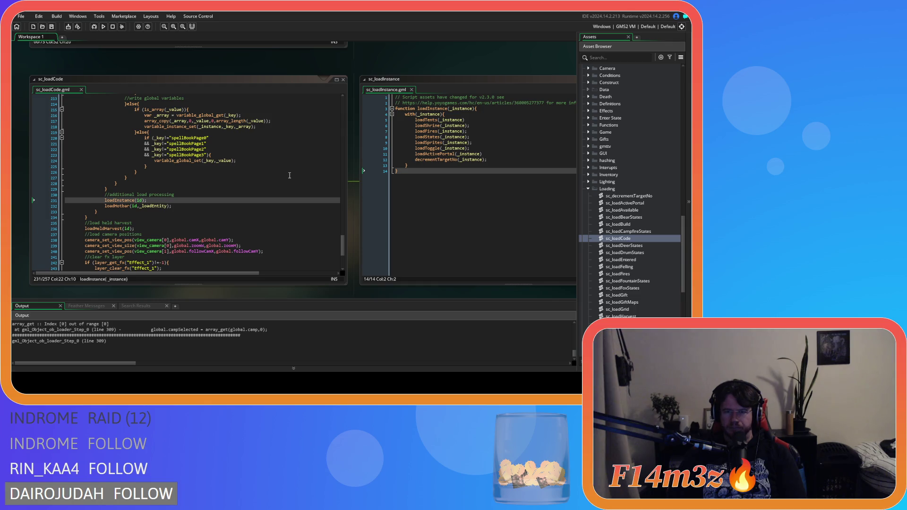
mouse_move(486, 72)
left_mouse_down()
mouse_move(314, 72)
mouse_move(285, 55)
left_mouse_up()
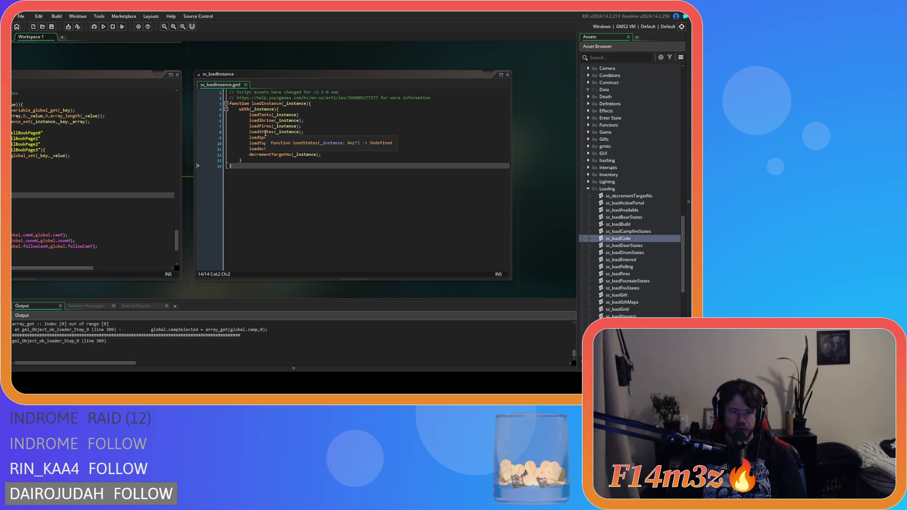
middle_click(266, 133)
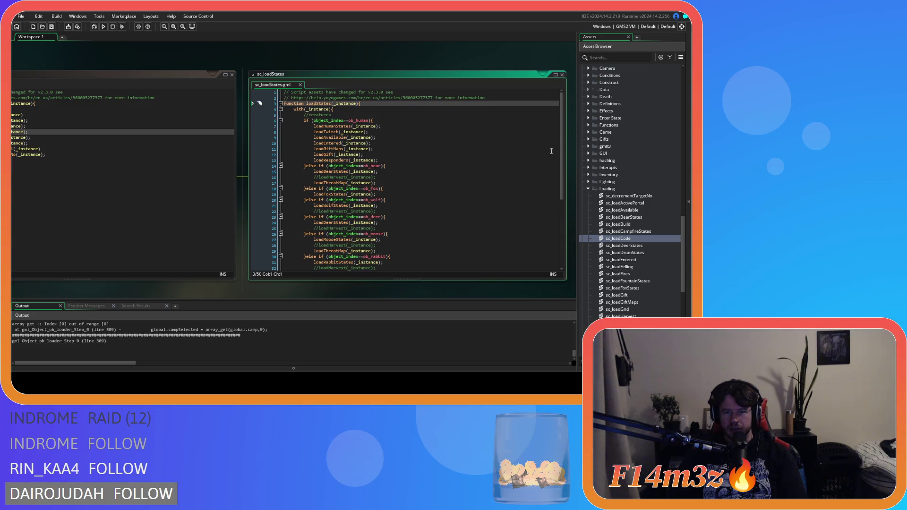
left_click_drag(562, 143, 561, 149)
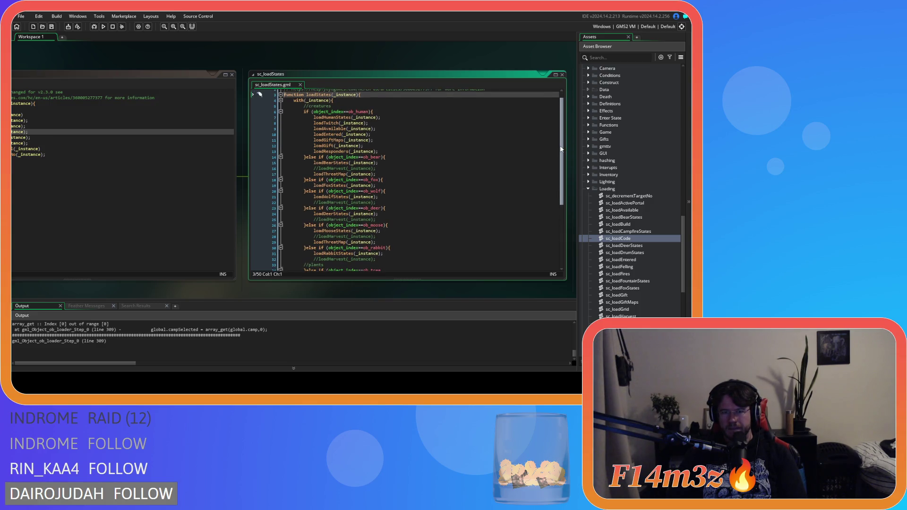
left_click_drag(561, 149, 556, 217)
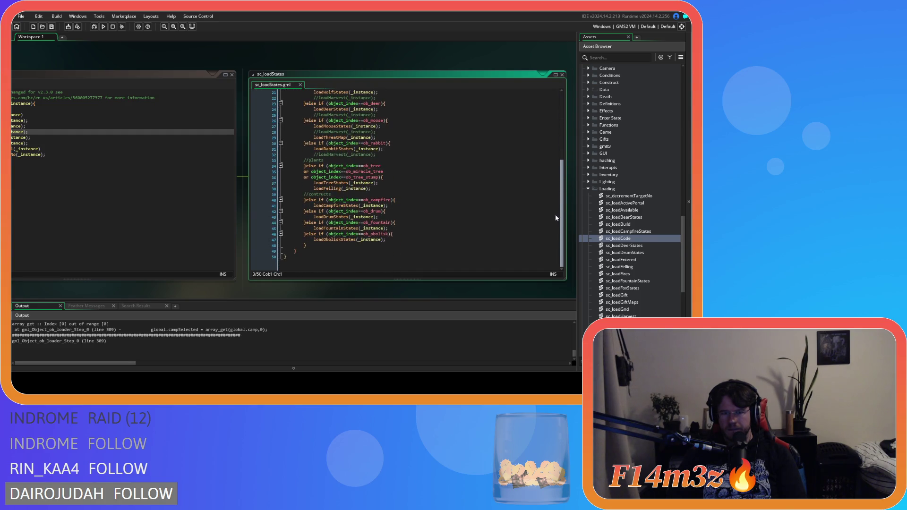
middle_click(338, 222)
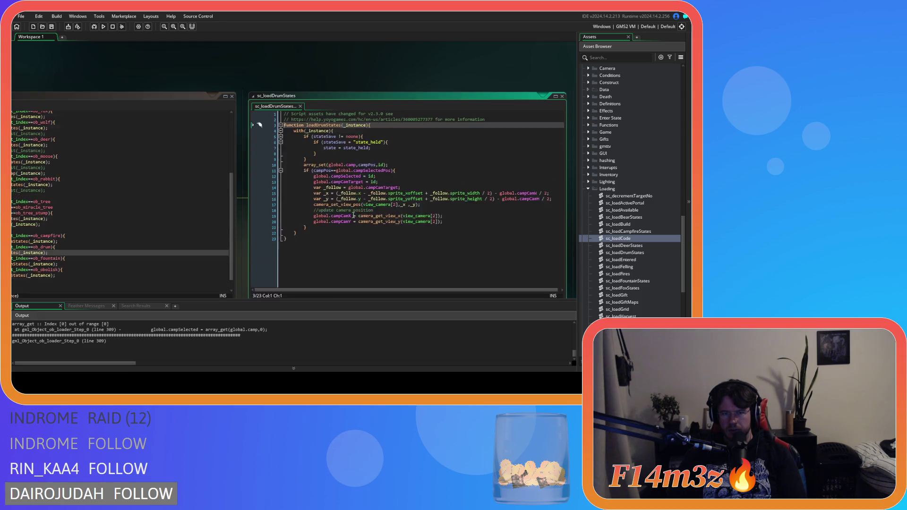
left_click(353, 206)
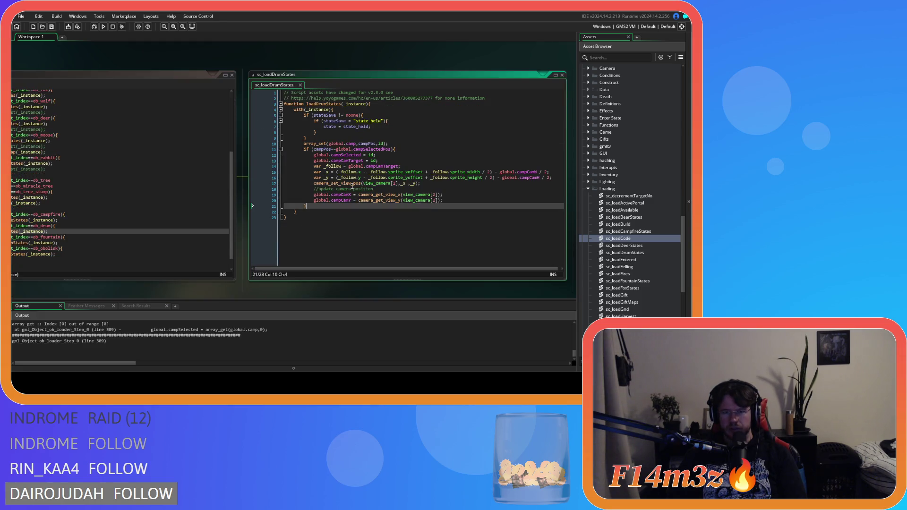
double_click(303, 84)
key("ctrl+w")
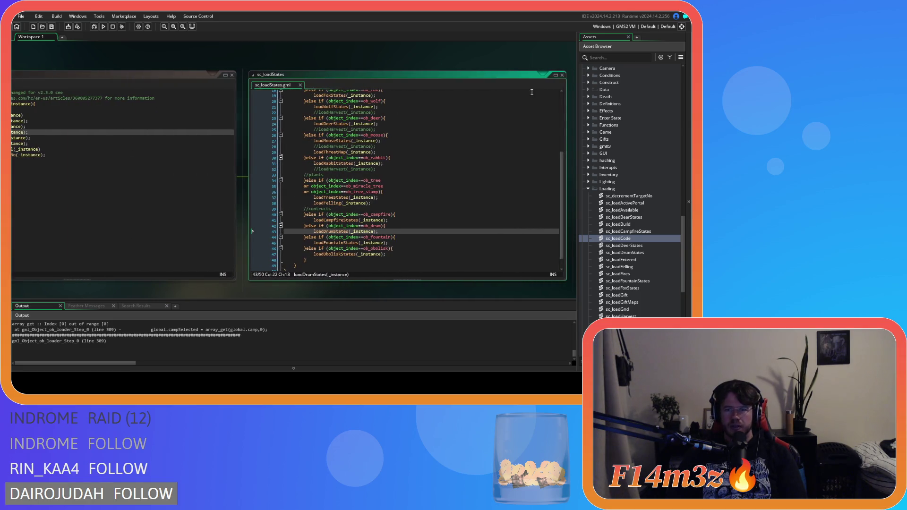
left_click(561, 75)
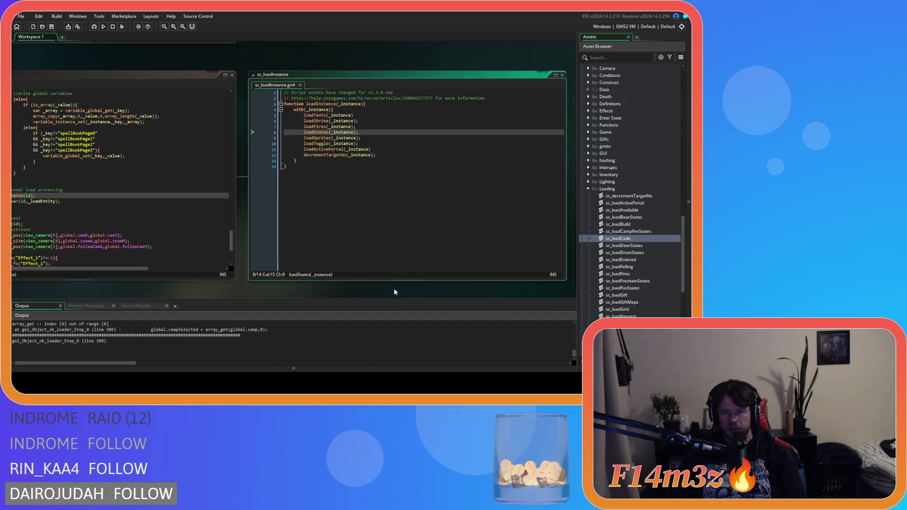
scroll(395, 291, "down", 1)
scroll(358, 281, "up", 1)
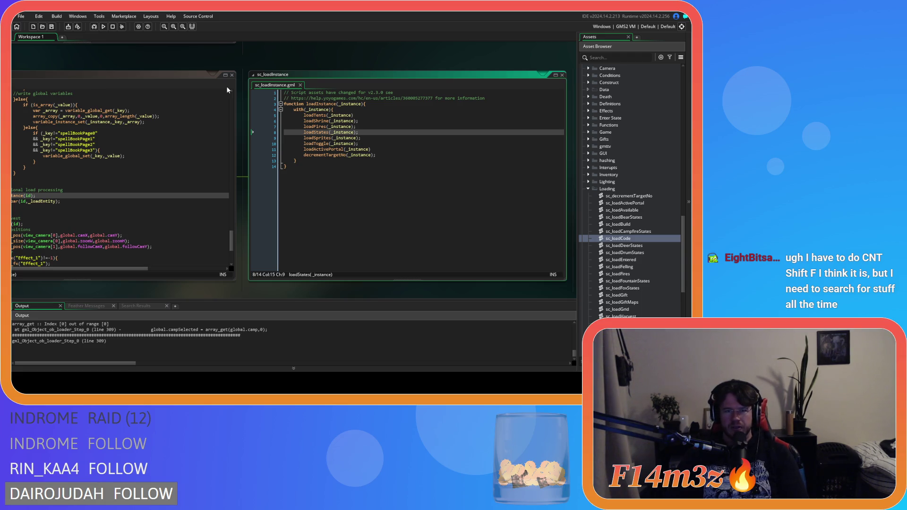
right_click(254, 65)
mouse_move(272, 75)
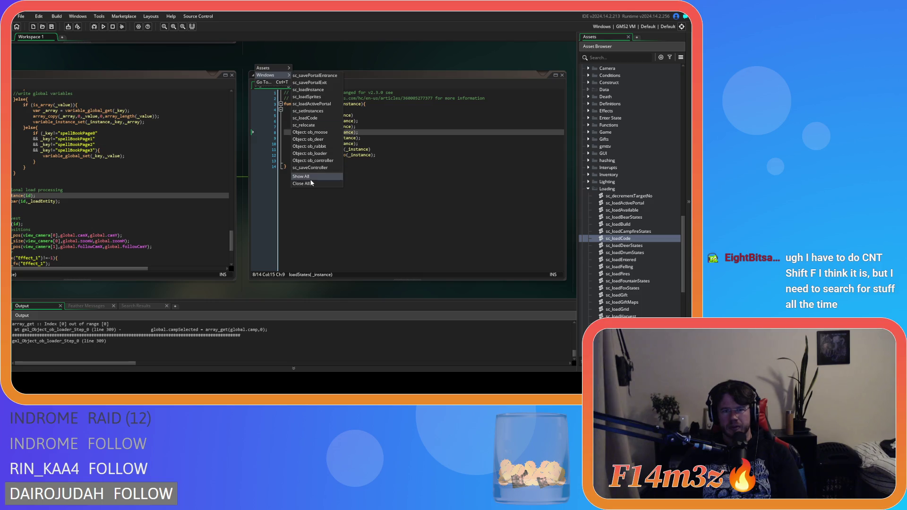
left_click(311, 182)
key("ctrl+shift+f")
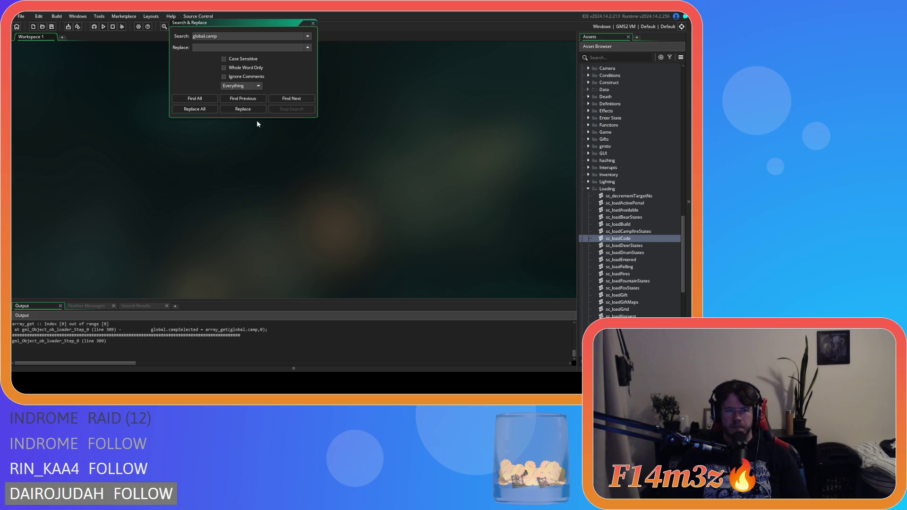
left_click(195, 98)
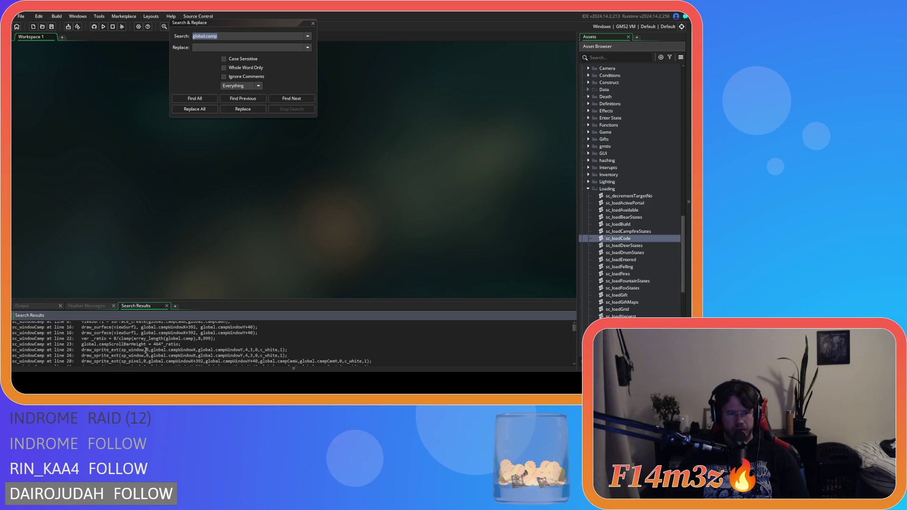
scroll(146, 352, "down", 1)
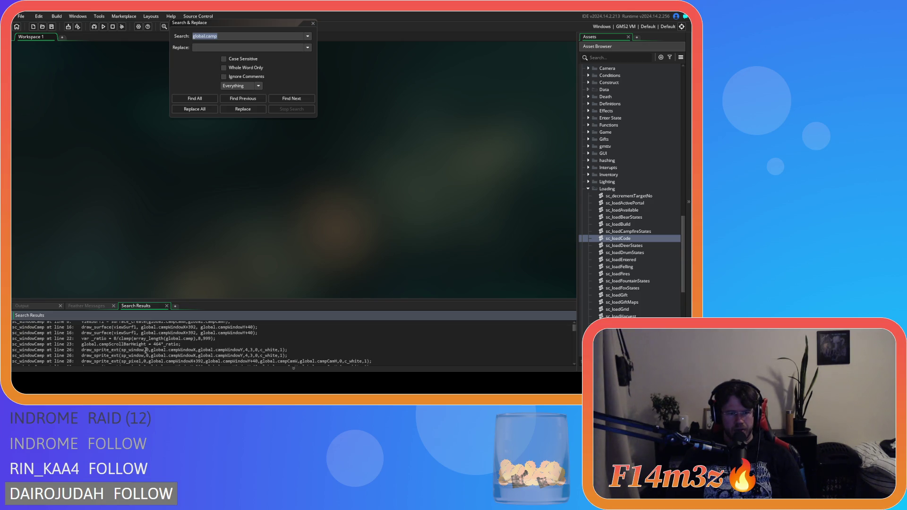
scroll(145, 350, "down", 5)
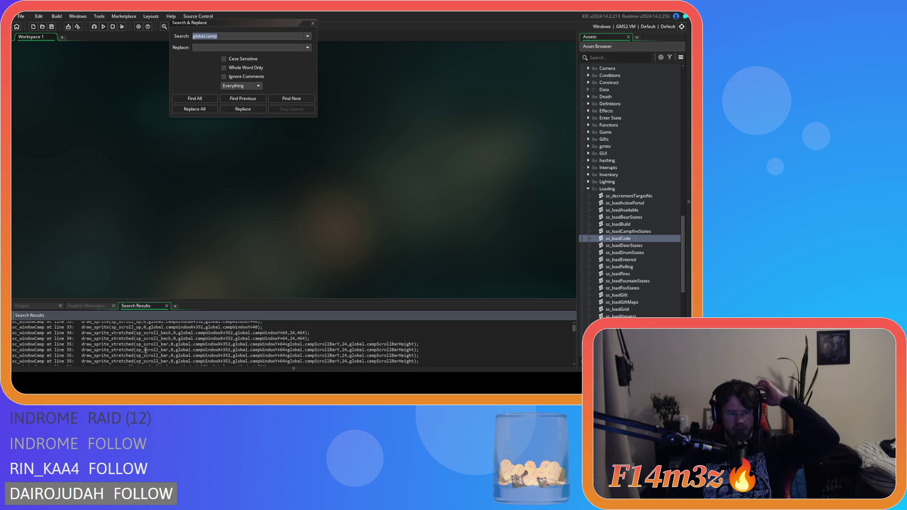
scroll(145, 350, "down", 10)
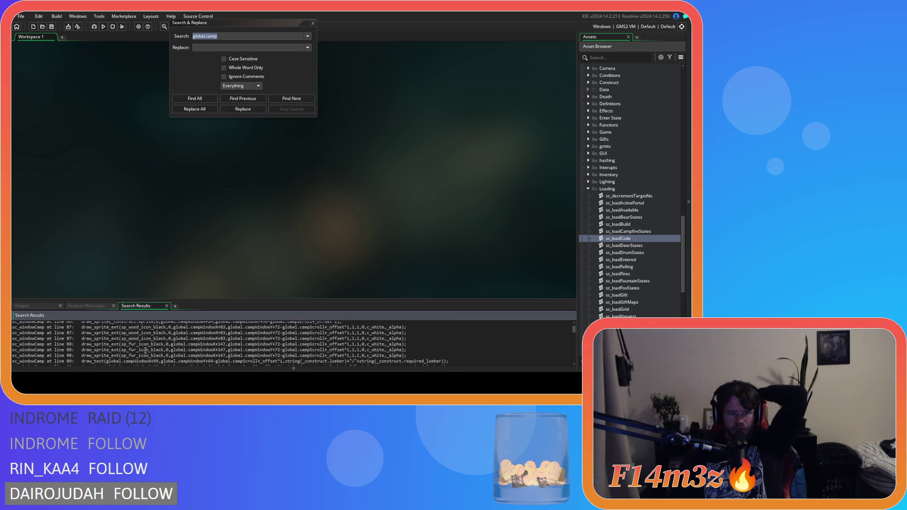
scroll(145, 350, "down", 8)
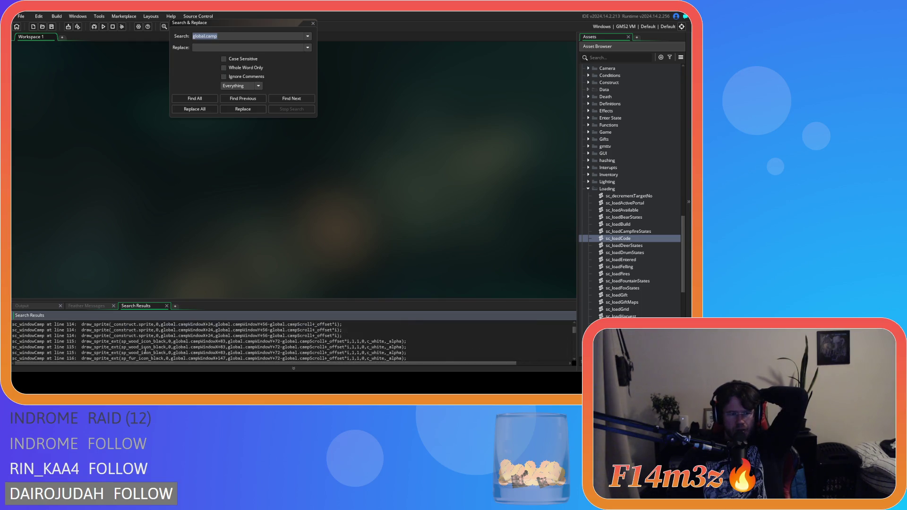
scroll(145, 352, "down", 8)
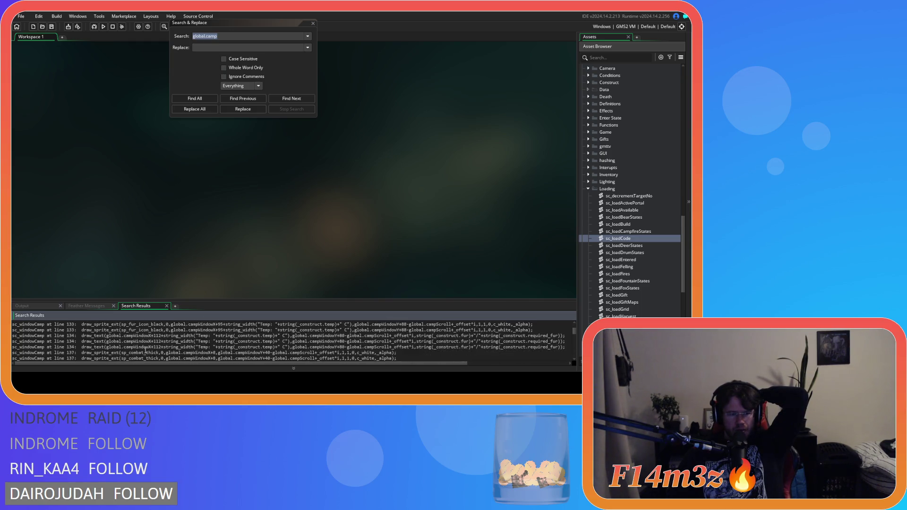
scroll(146, 351, "down", 8)
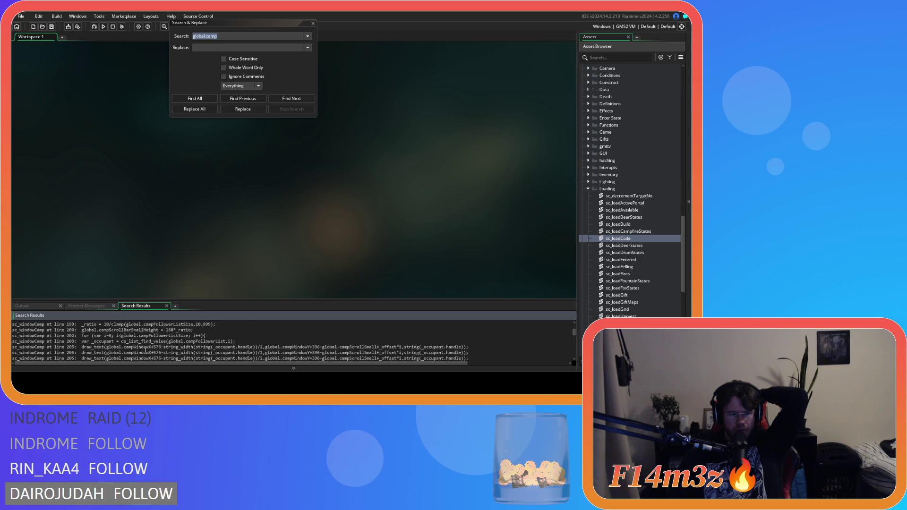
scroll(146, 350, "down", 2)
scroll(145, 350, "down", 8)
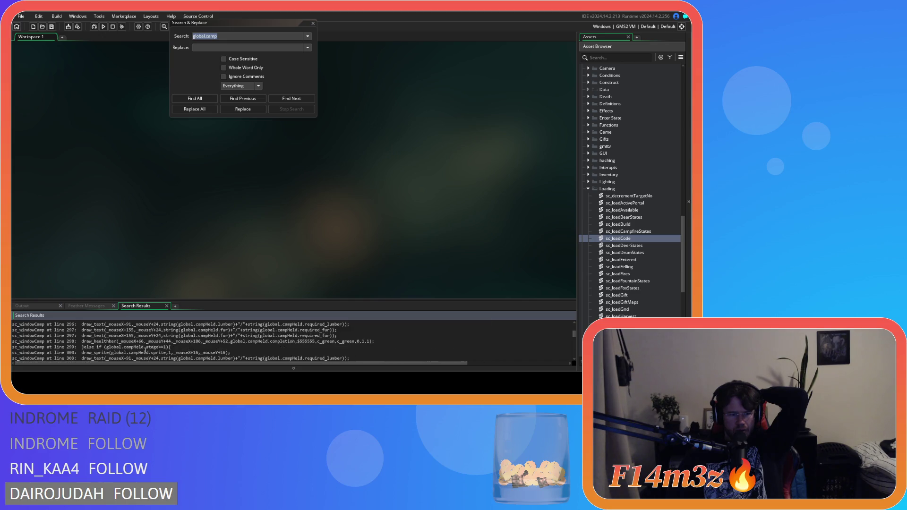
scroll(145, 351, "down", 10)
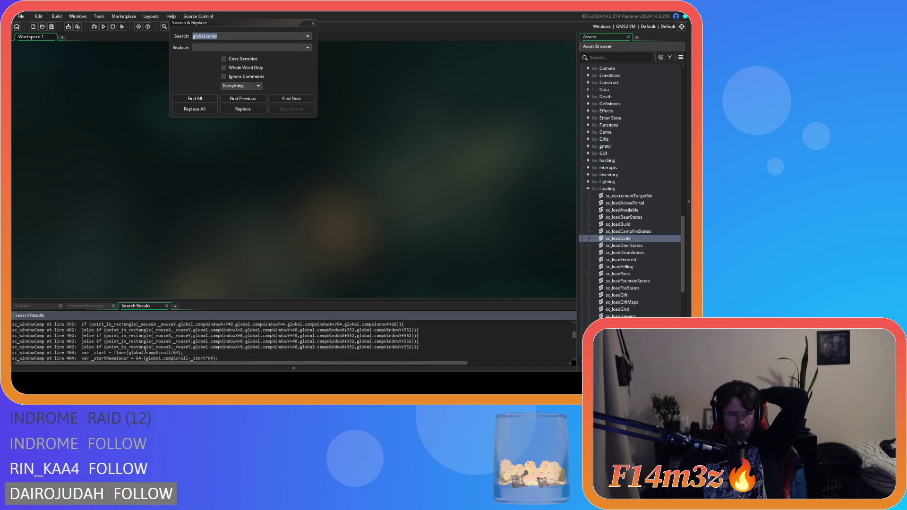
scroll(145, 351, "down", 8)
scroll(145, 350, "down", 4)
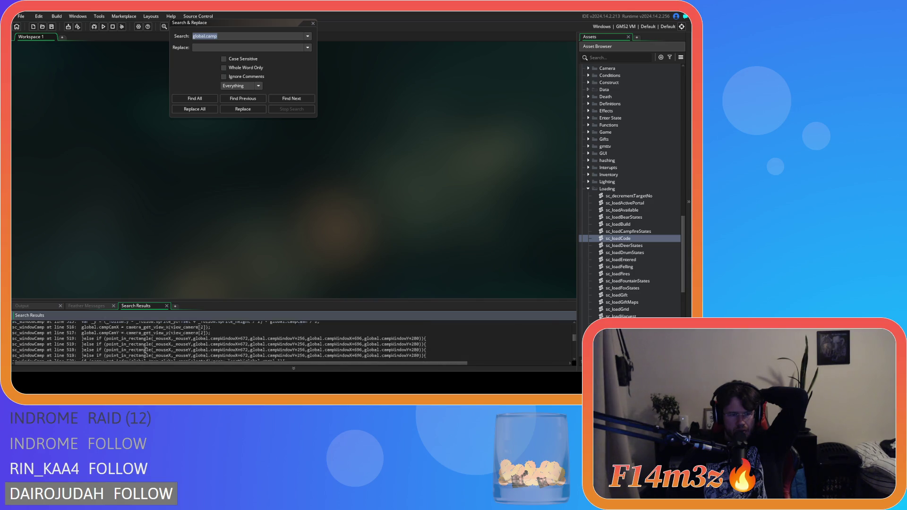
scroll(145, 350, "down", 5)
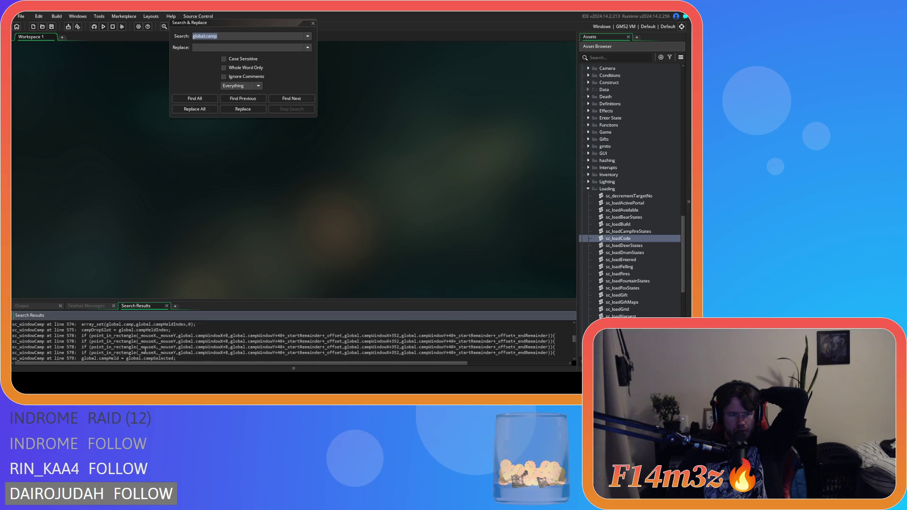
scroll(145, 351, "down", 5)
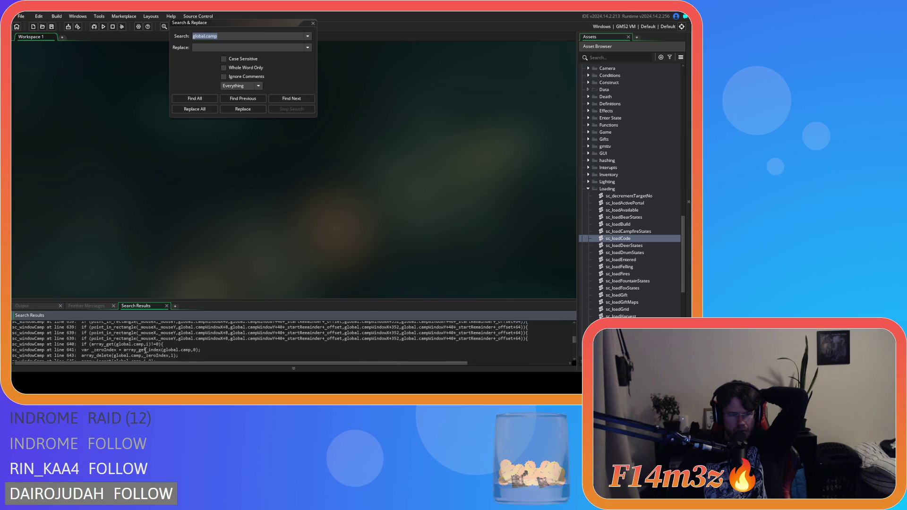
scroll(145, 352, "down", 8)
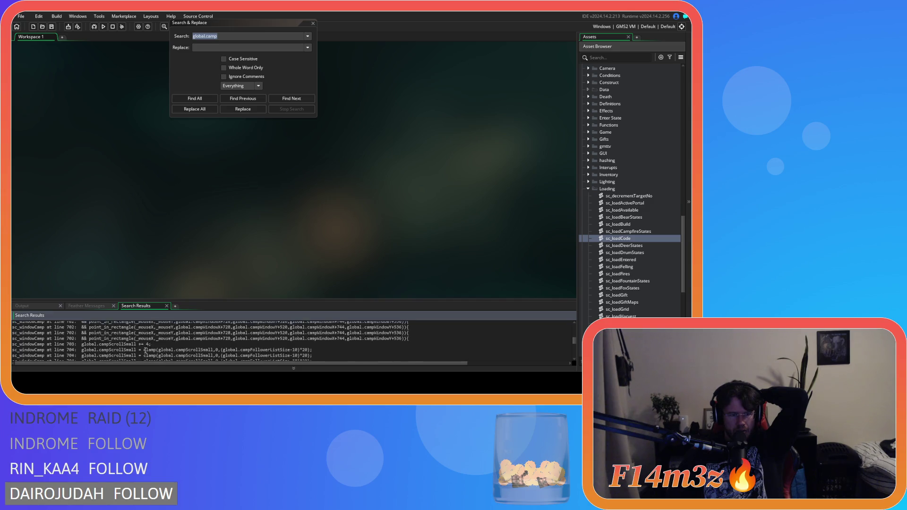
scroll(145, 351, "down", 8)
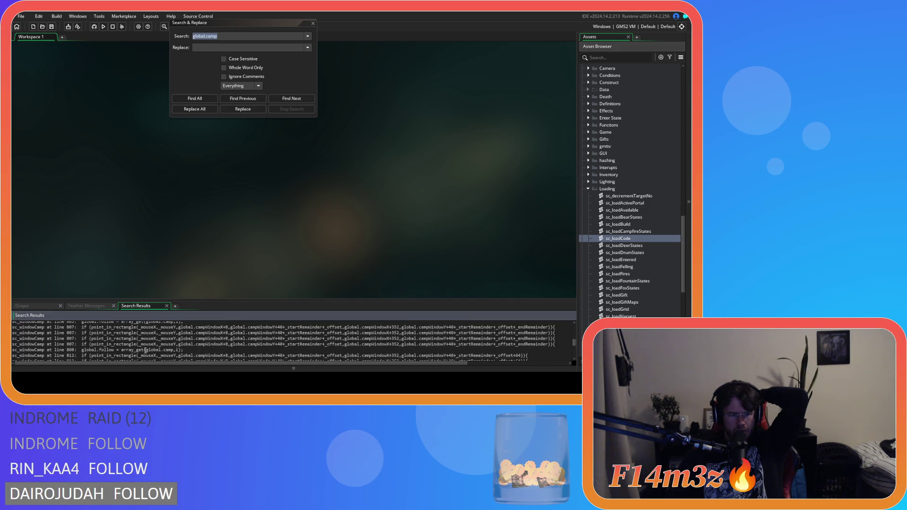
scroll(145, 351, "down", 5)
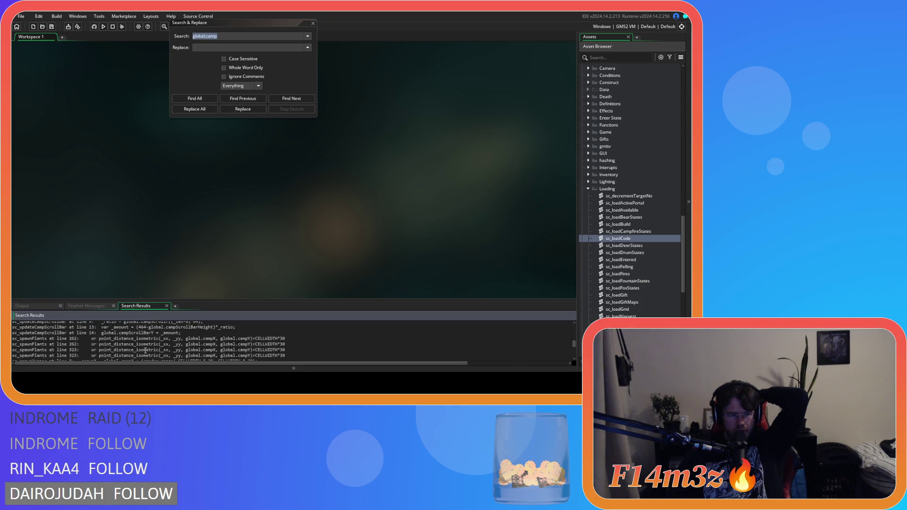
scroll(145, 351, "down", 6)
scroll(145, 350, "down", 5)
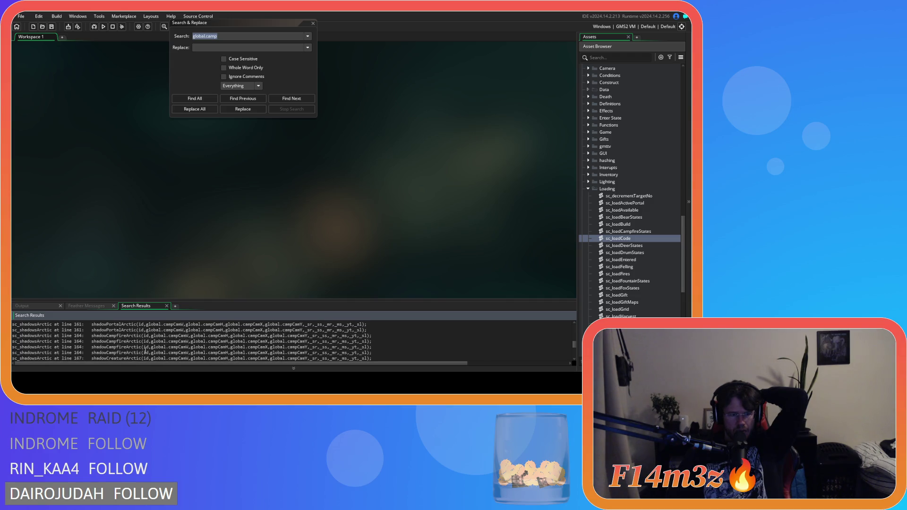
scroll(145, 352, "down", 6)
scroll(145, 350, "up", 2)
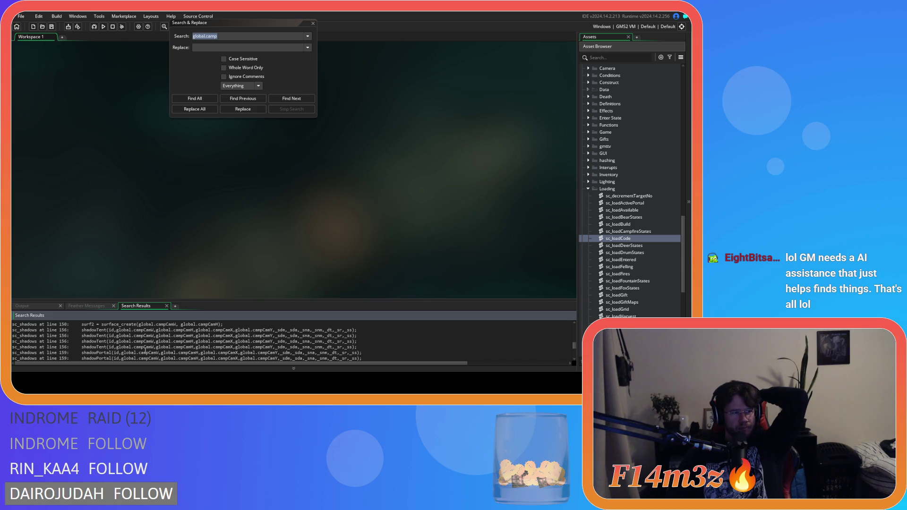
scroll(145, 352, "down", 3)
scroll(145, 351, "down", 5)
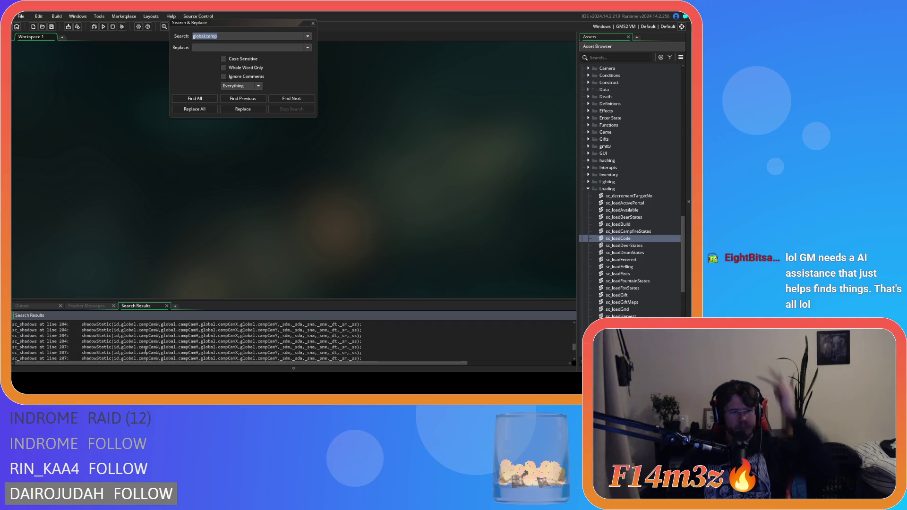
scroll(145, 350, "down", 3)
scroll(145, 351, "down", 3)
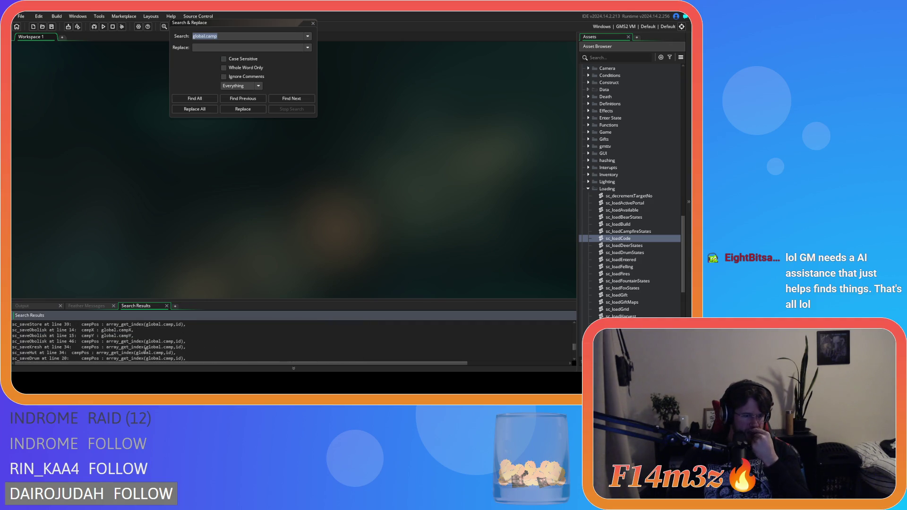
scroll(145, 351, "down", 1)
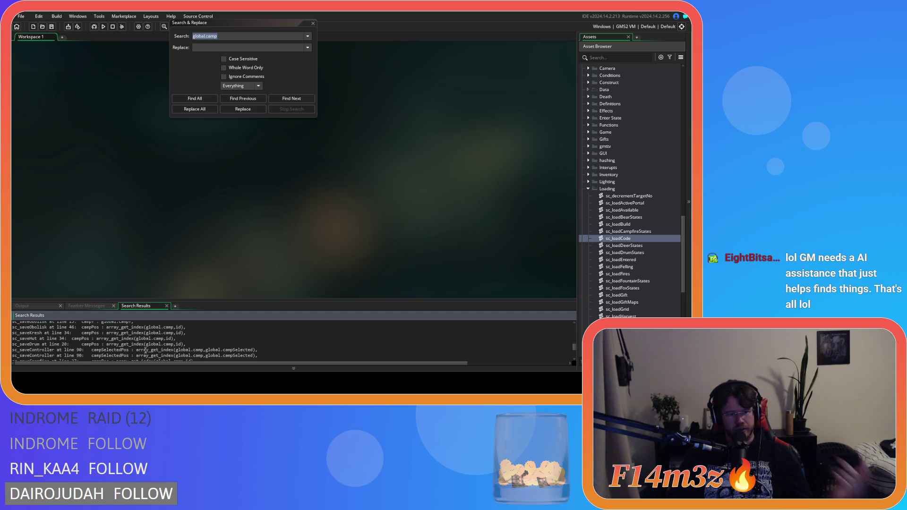
scroll(145, 350, "down", 2)
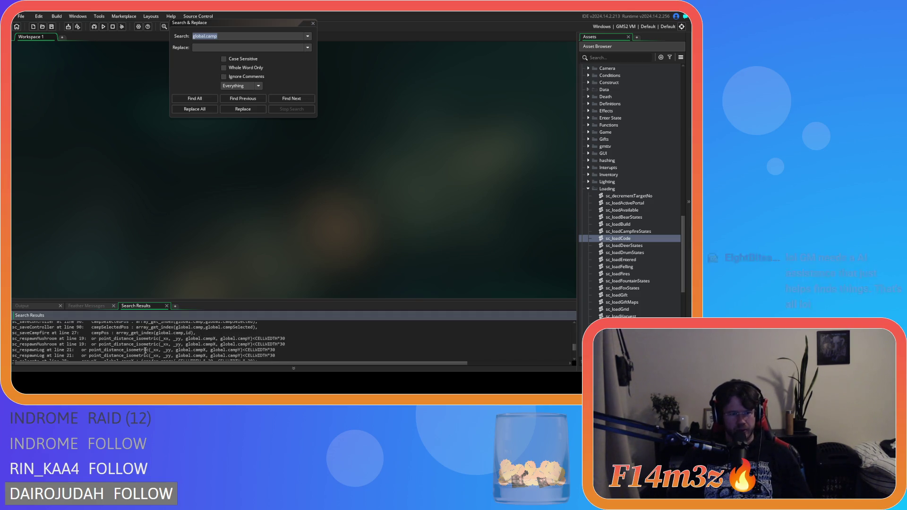
scroll(145, 350, "down", 1)
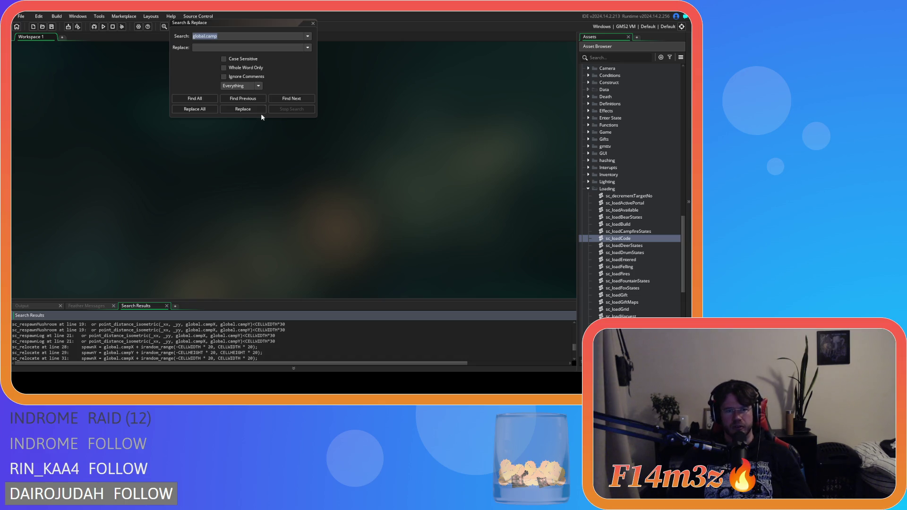
Step: Rerun the global.camp search with Whole Word Only and browse its array_set and array_push matches
left_click(223, 68)
left_click(197, 99)
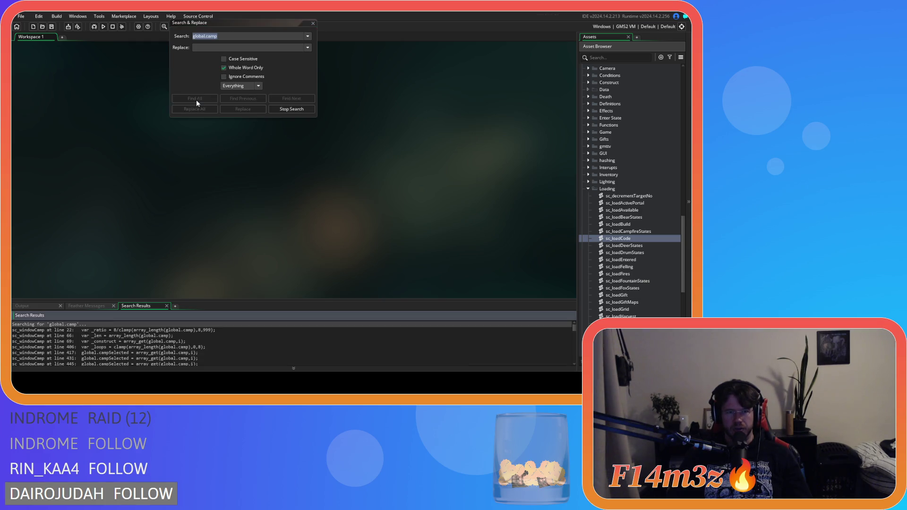
scroll(149, 354, "down", 3)
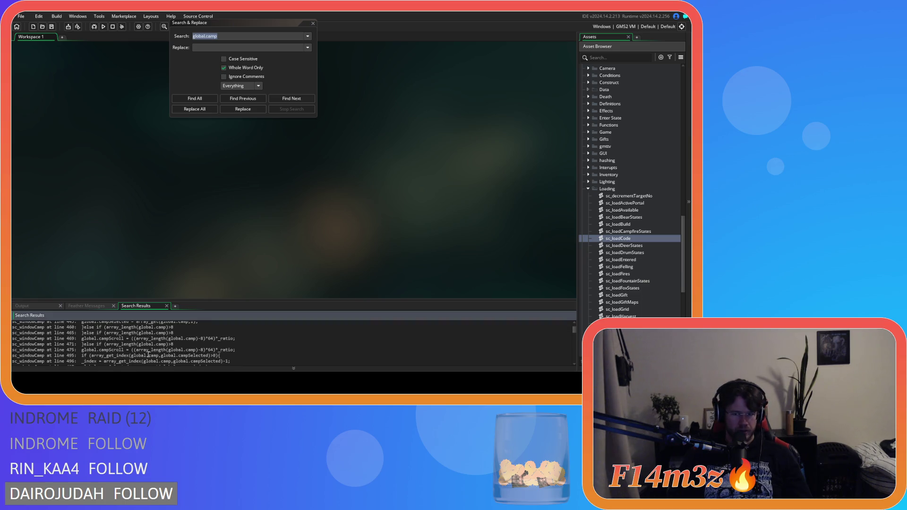
scroll(148, 355, "up", 1)
scroll(149, 354, "down", 10)
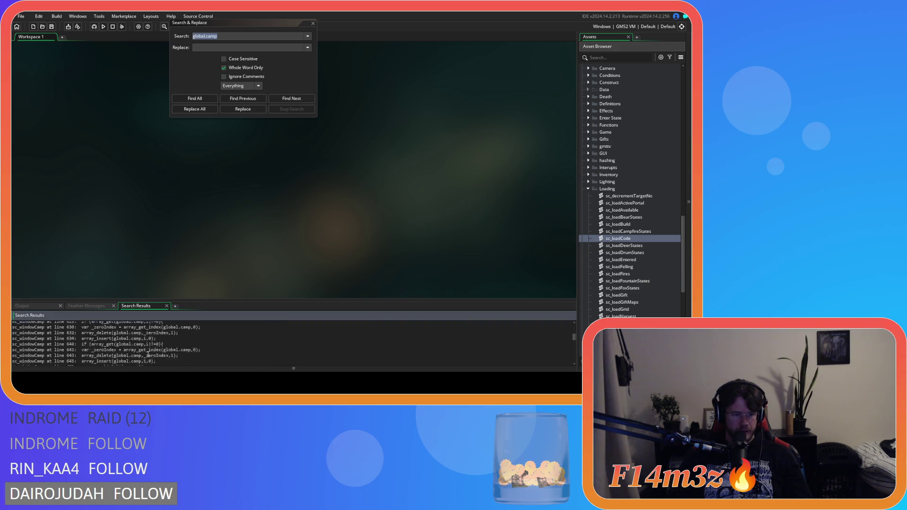
scroll(148, 354, "down", 5)
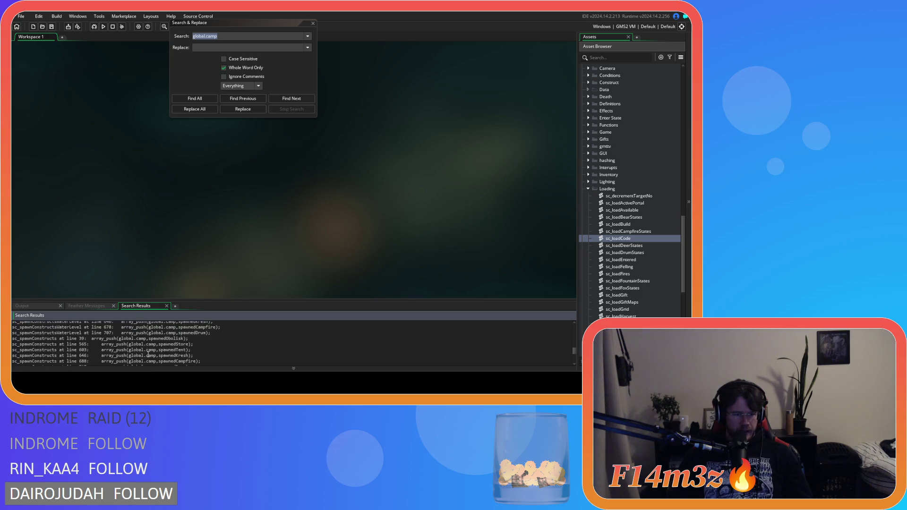
scroll(148, 355, "down", 1)
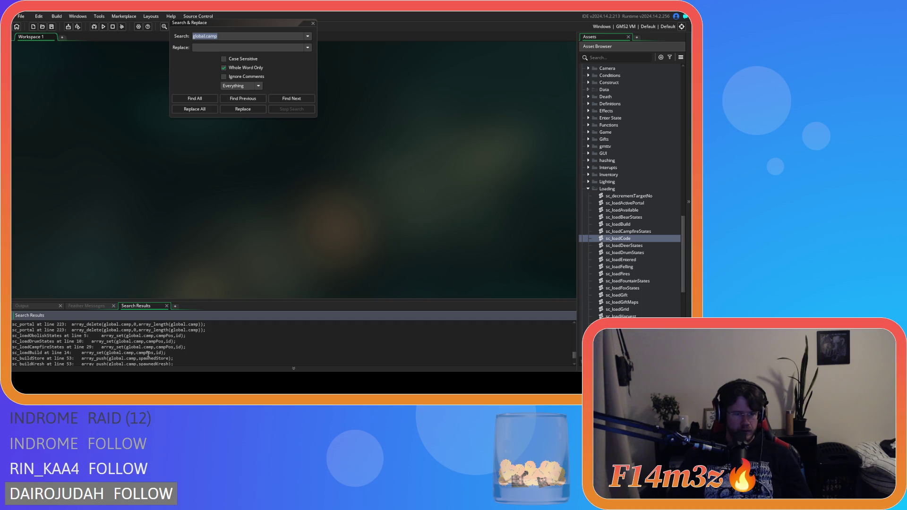
left_click(103, 335)
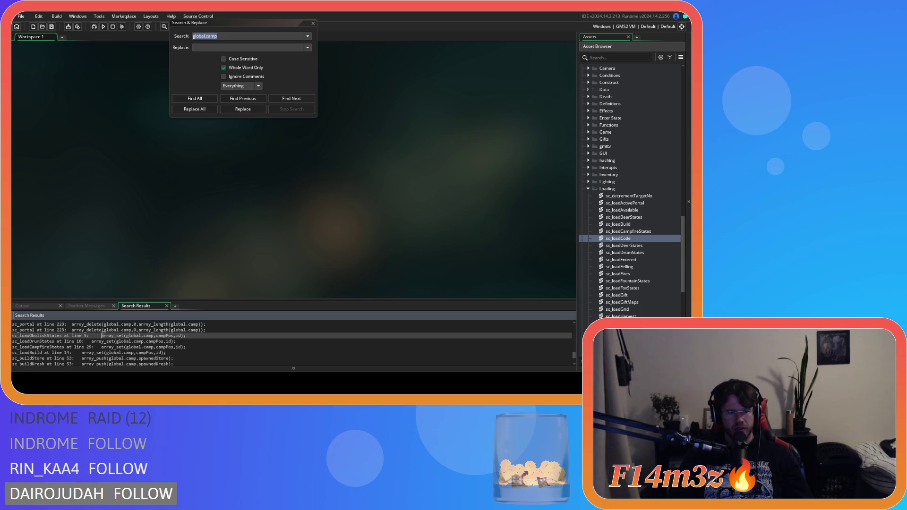
Step: Open sc_loadCampfireStates at its line 29 array_set(global.camp, campPos, id) result and close the search dialog
double_click(106, 347)
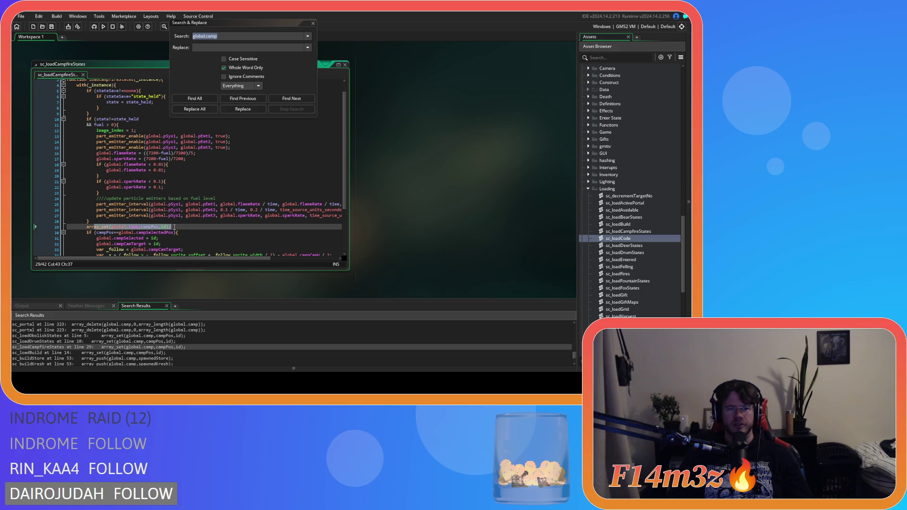
left_click(149, 222)
mouse_move(138, 227)
left_mouse_down()
mouse_move(89, 221)
mouse_move(246, 210)
left_mouse_up()
left_click(313, 23)
Step: Inspect the array_set arguments on line 29 and the neighbouring part_emitter_interval and following lines
double_click(165, 226)
left_click(94, 229)
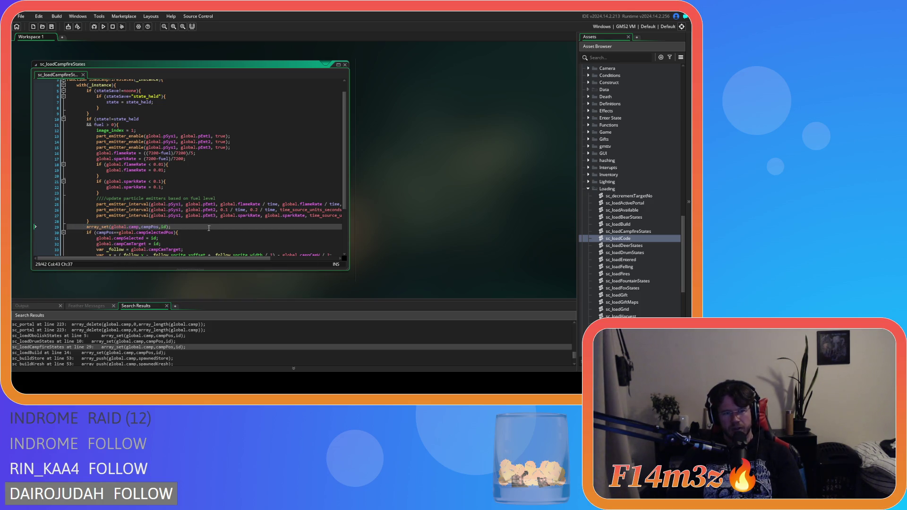
left_click(173, 218)
scroll(173, 217, "down", 2)
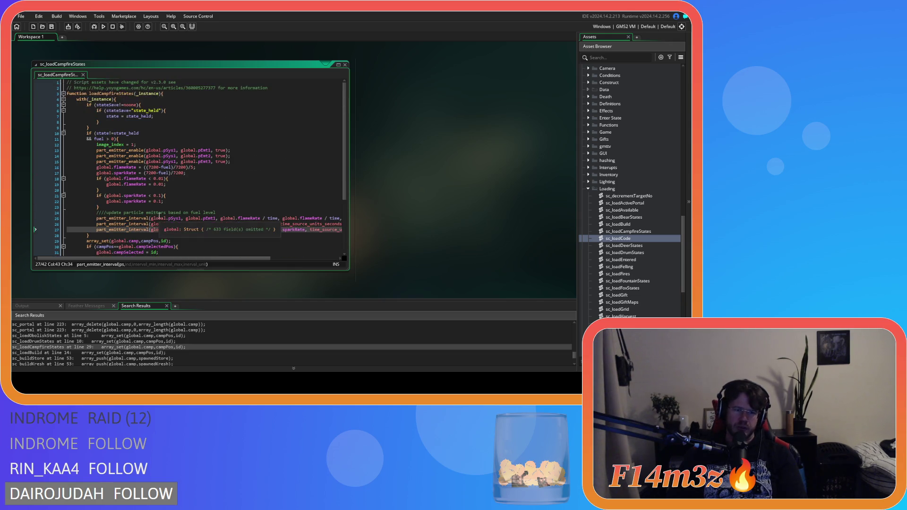
left_click(190, 203)
left_click(193, 199)
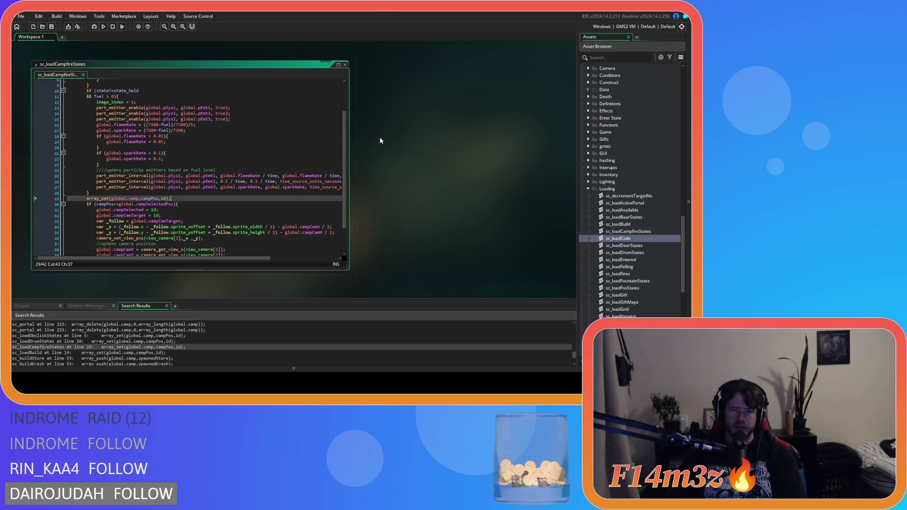
Step: Close every open editor window via the workspace's Windows > Close All
right_click(400, 132)
mouse_move(409, 140)
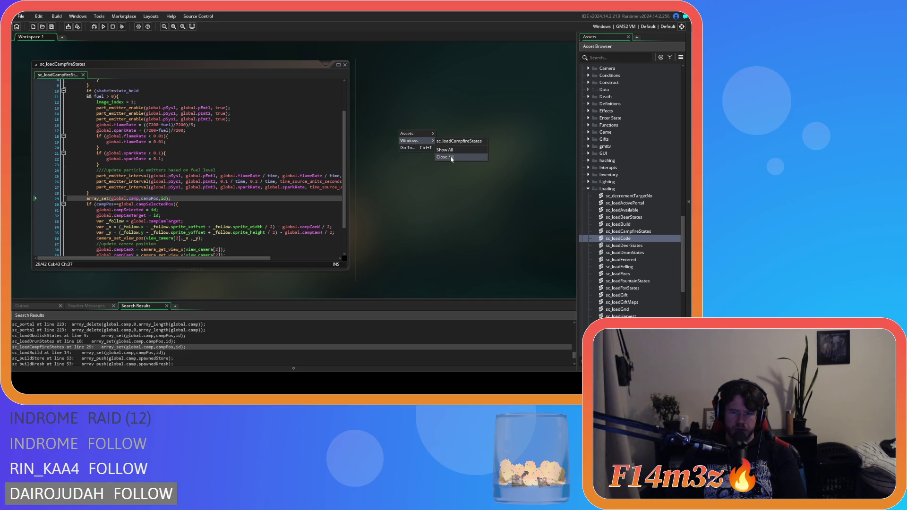
left_click(451, 158)
Step: Collapse the Loading, Scripts and Animal folders, then expand the Game objects folder
left_click(588, 188)
scroll(588, 193, "up", 5)
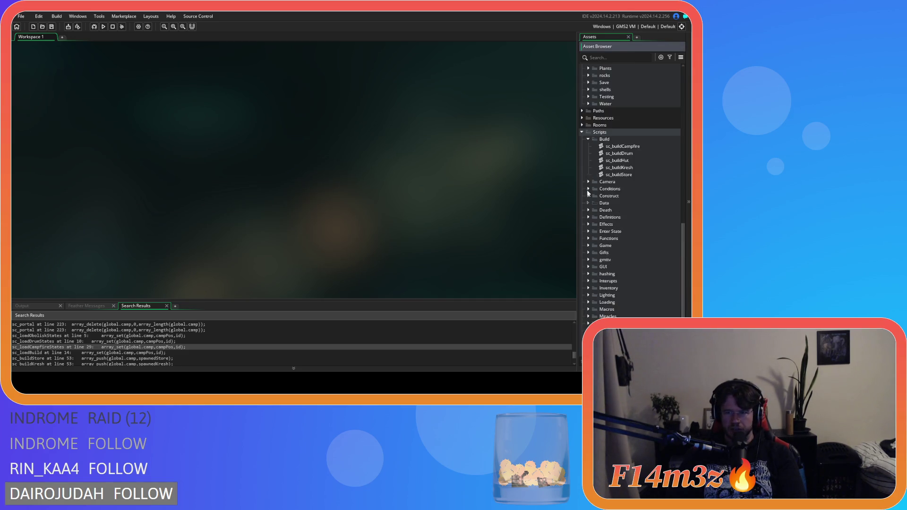
scroll(589, 204, "up", 5)
left_click(589, 212)
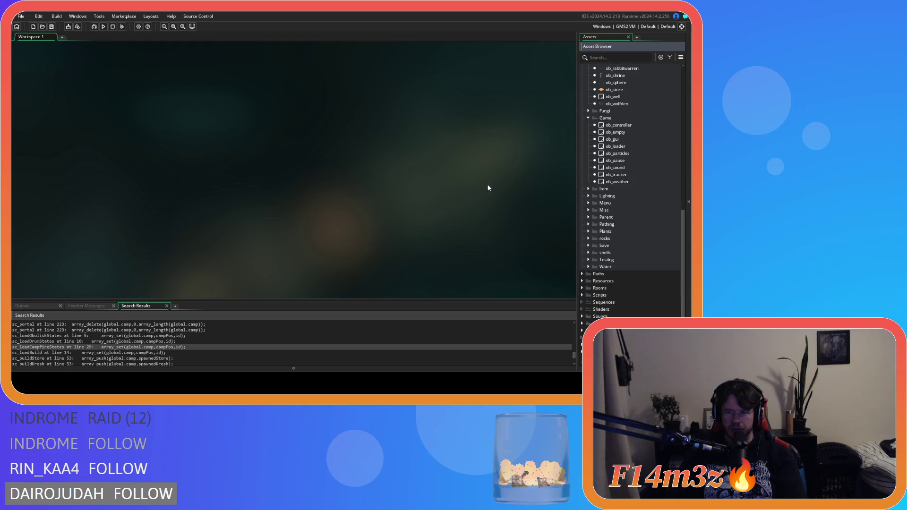
scroll(588, 217, "up", 5)
left_click(588, 217)
scroll(591, 189, "up", 5)
left_click(589, 167)
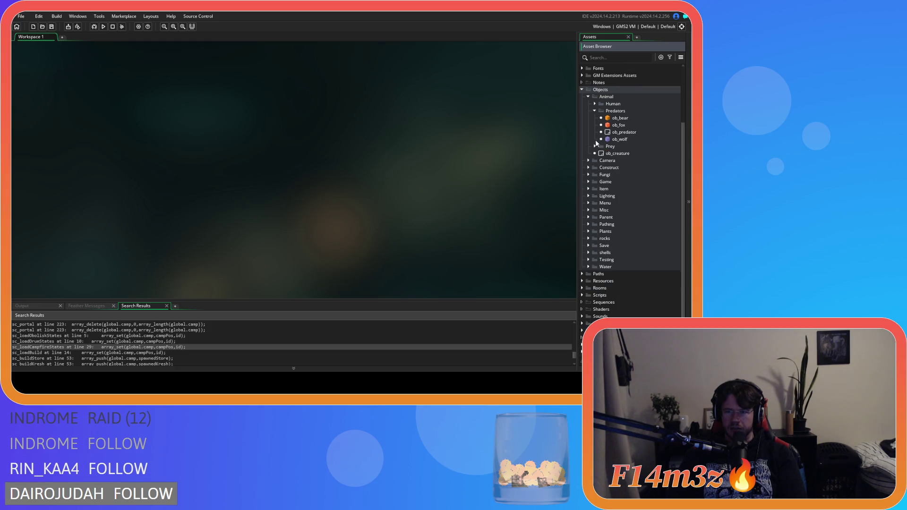
left_click(588, 97)
scroll(586, 125, "up", 5)
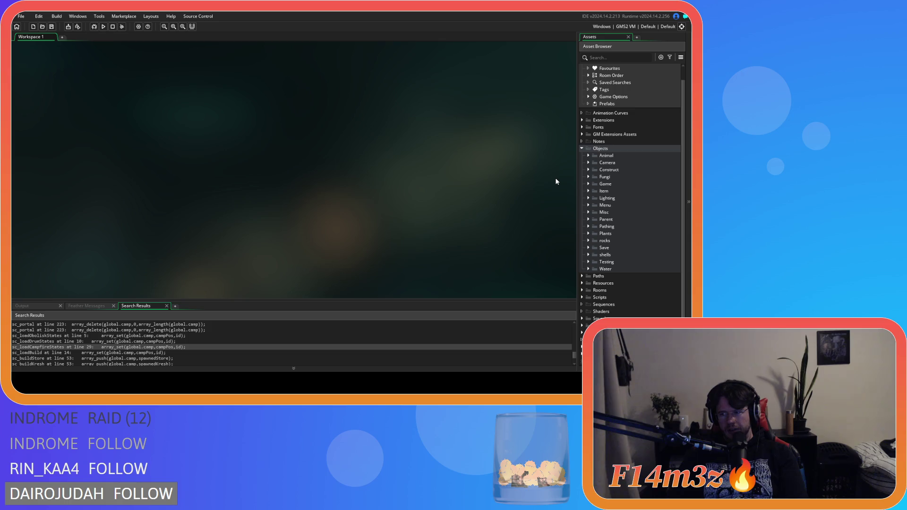
left_click(589, 185)
double_click(626, 212)
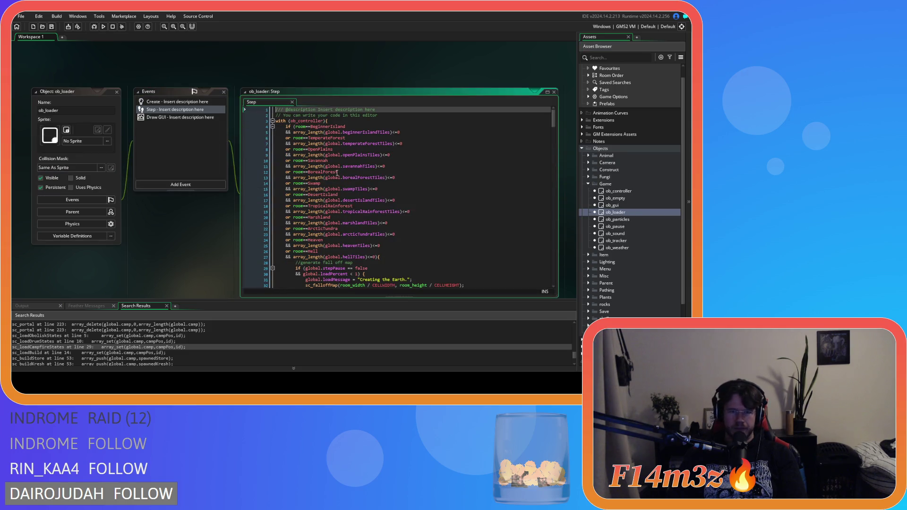
mouse_move(555, 127)
left_mouse_down()
mouse_move(556, 202)
mouse_move(571, 274)
left_mouse_up()
left_click(464, 198)
scroll(463, 203, "up", 4)
scroll(467, 204, "up", 6)
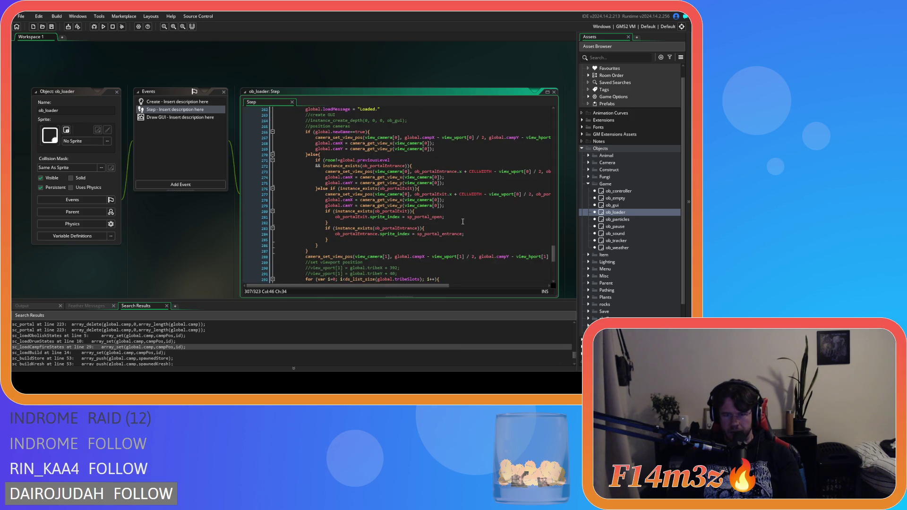
scroll(461, 225, "down", 7)
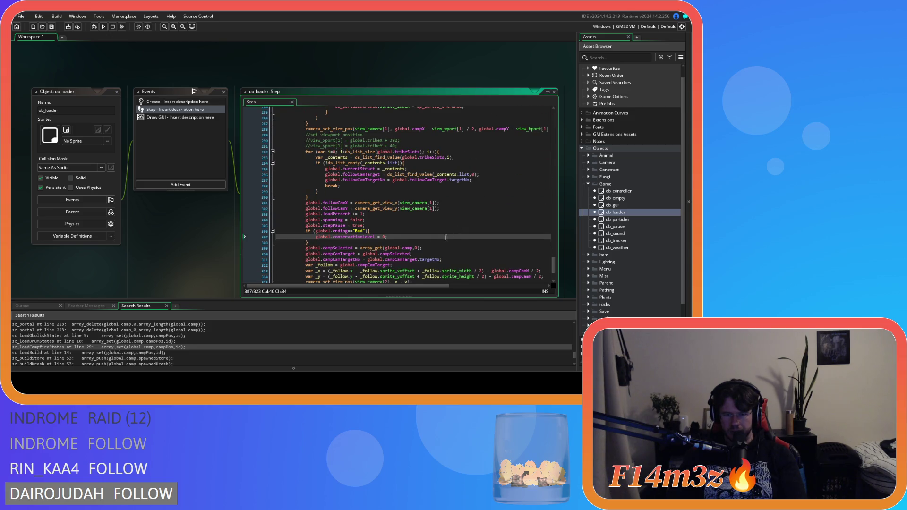
left_click(442, 248)
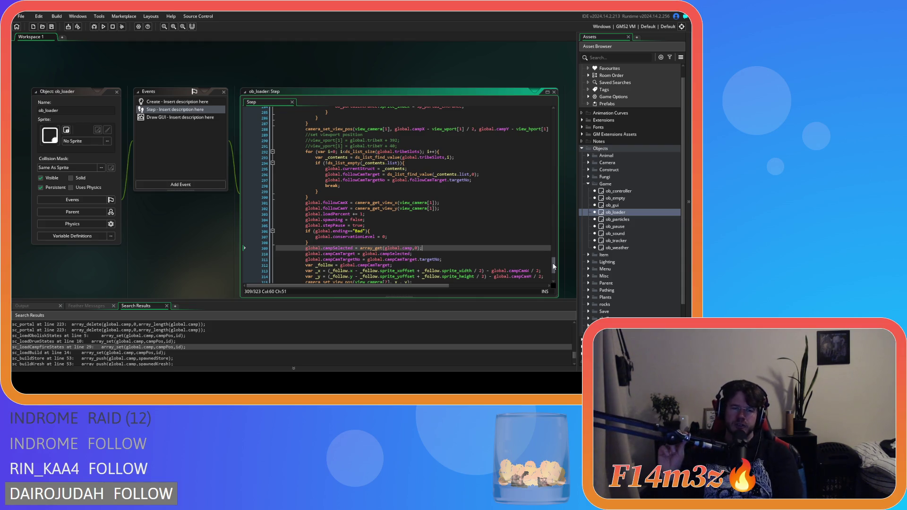
left_click_drag(555, 267, 556, 274)
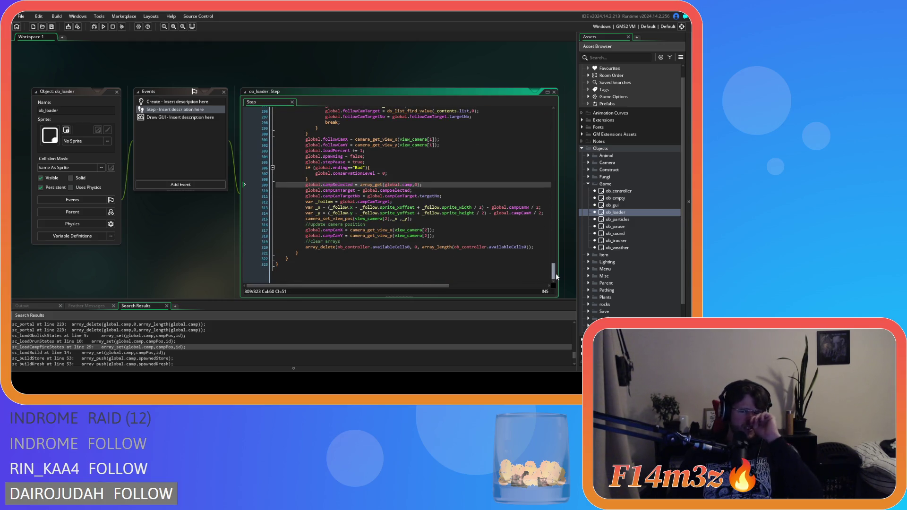
left_click_drag(556, 274, 556, 231)
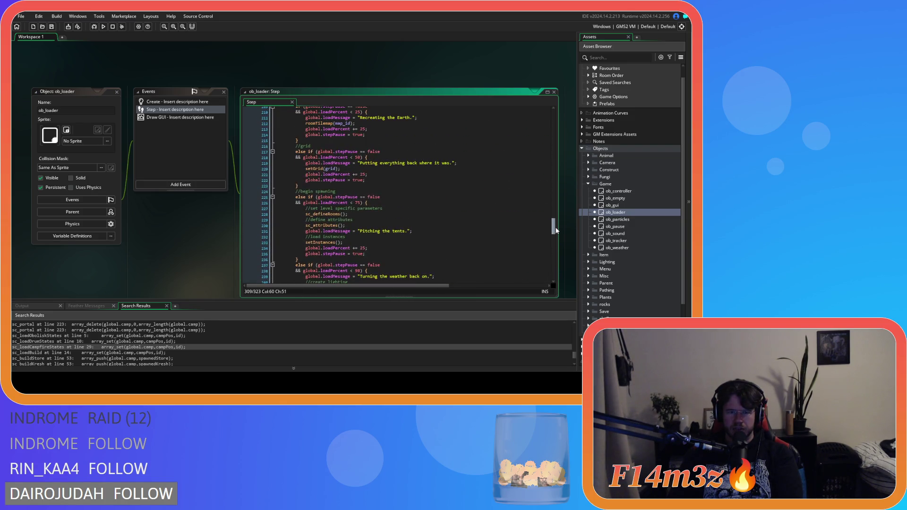
left_click(332, 242)
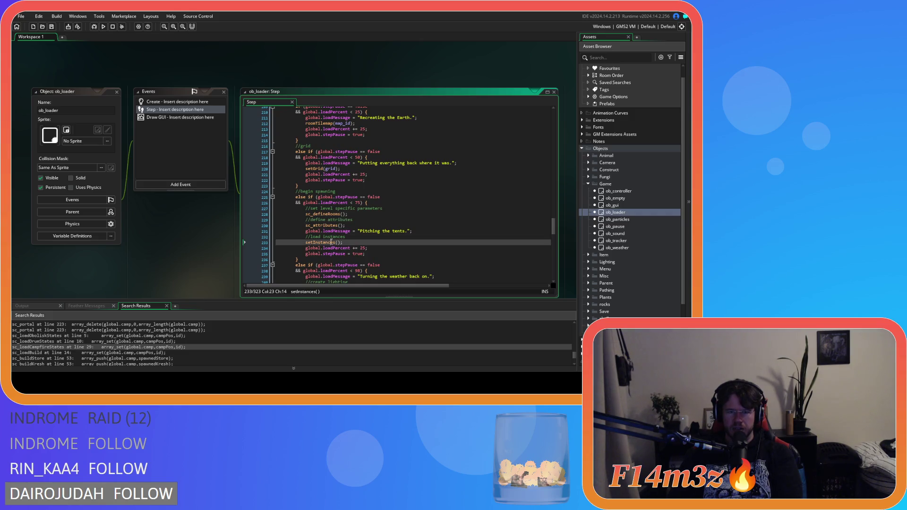
left_click(347, 242)
key("shift+Home")
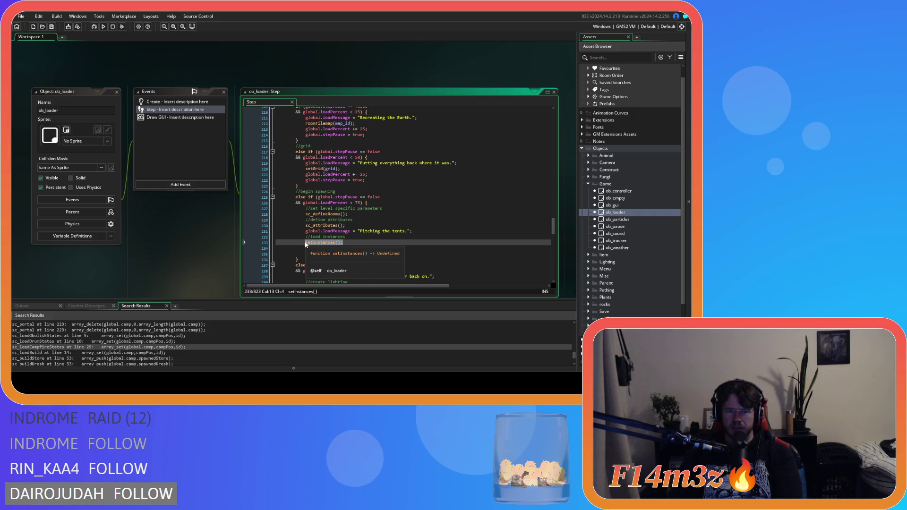
key("End")
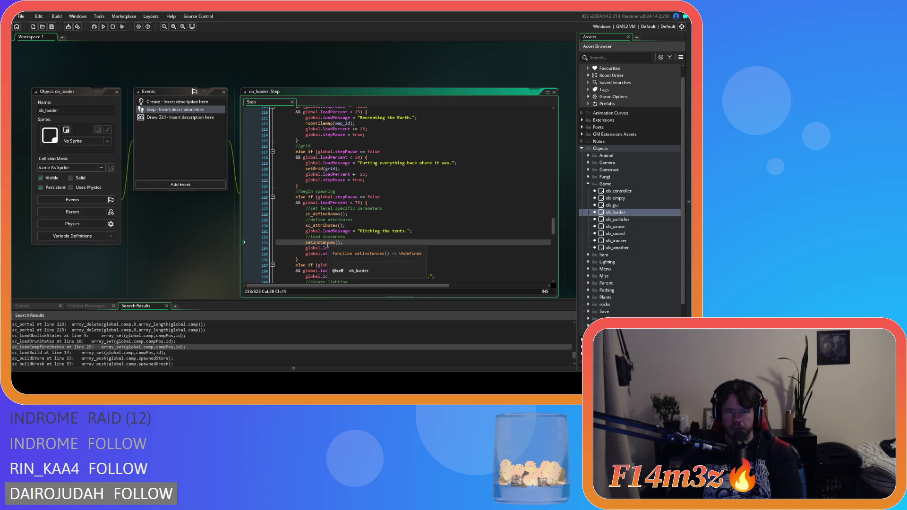
Step: Open the setInstances script and look through its write global variables loop
middle_click(326, 242)
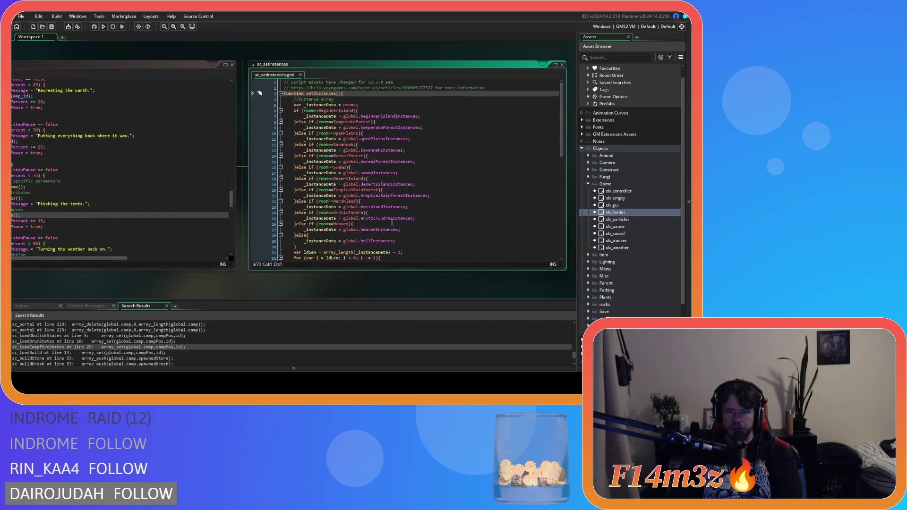
left_click(387, 208)
left_click(387, 219)
scroll(388, 220, "up", 3)
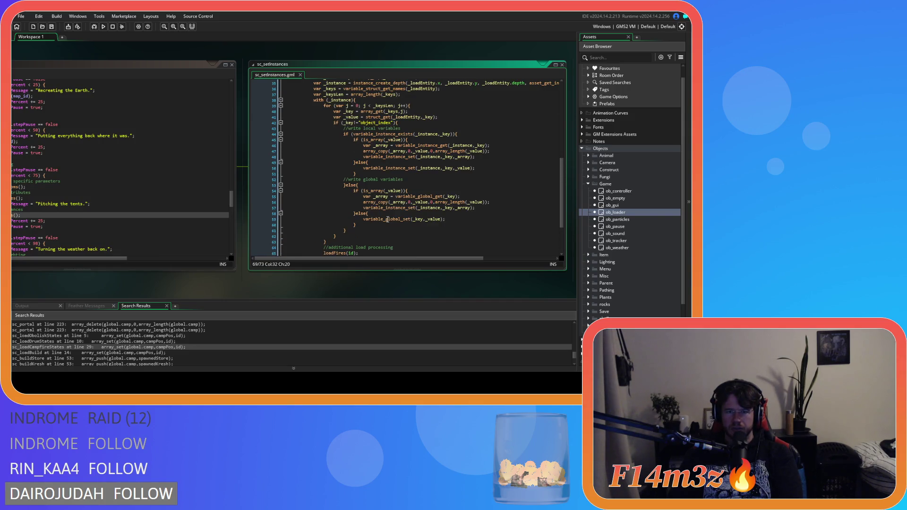
left_click(455, 168)
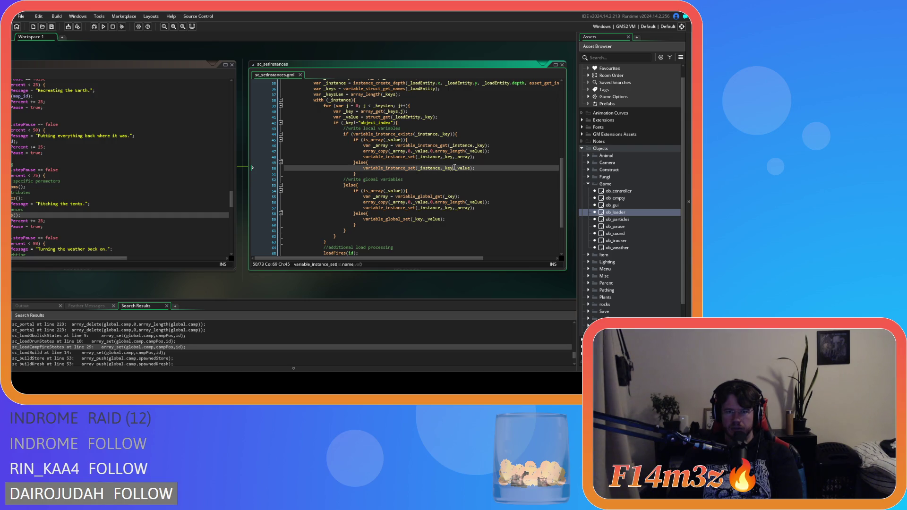
key("Down")
key("Down")
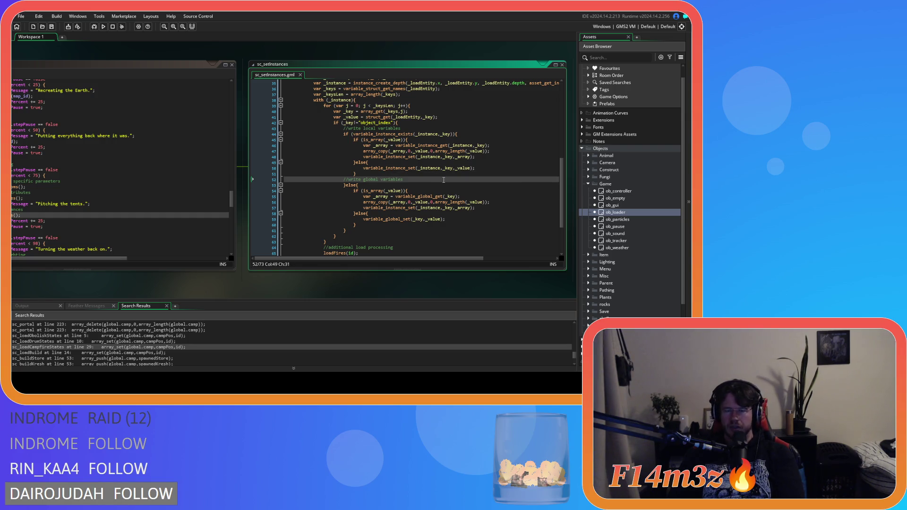
scroll(628, 207, "down", 3)
Step: Expand Scripts > Loading in the Asset Browser and open sc_loadCode
mouse_move(437, 201)
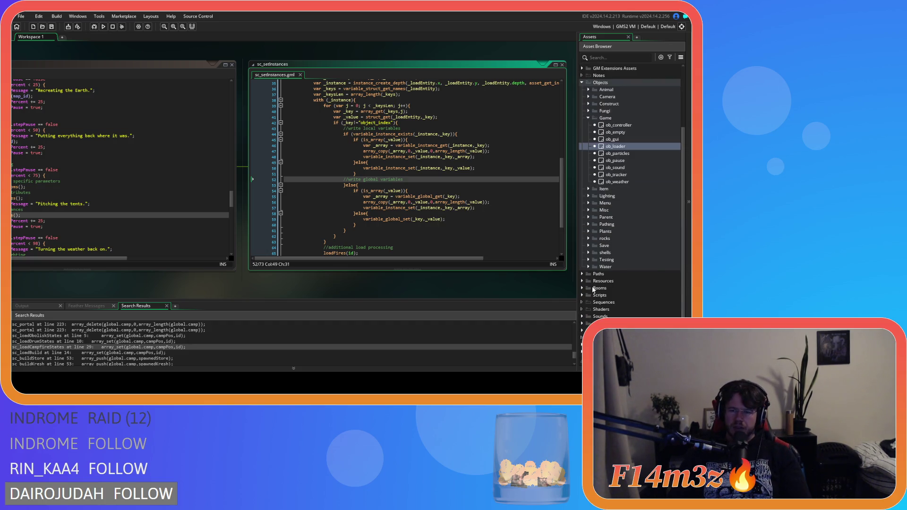
left_click(582, 295)
scroll(603, 307, "down", 7)
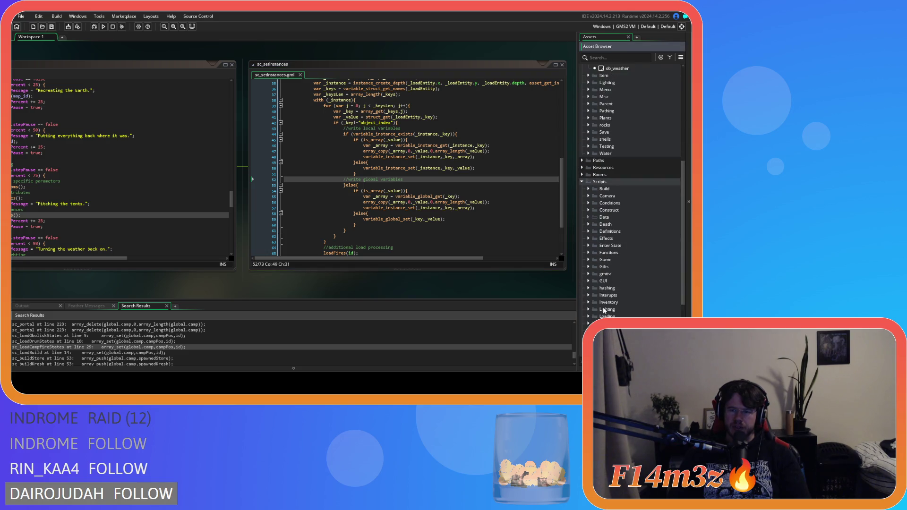
scroll(587, 242, "down", 2)
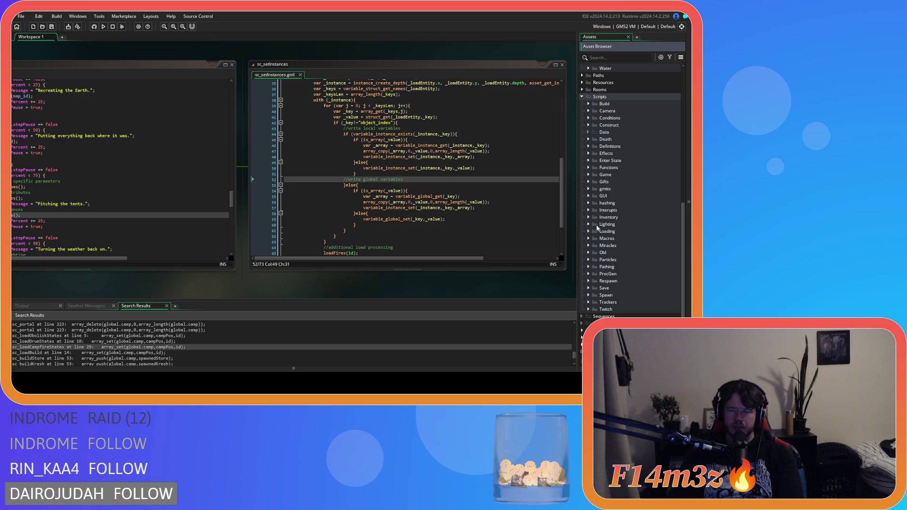
scroll(589, 220, "down", 1)
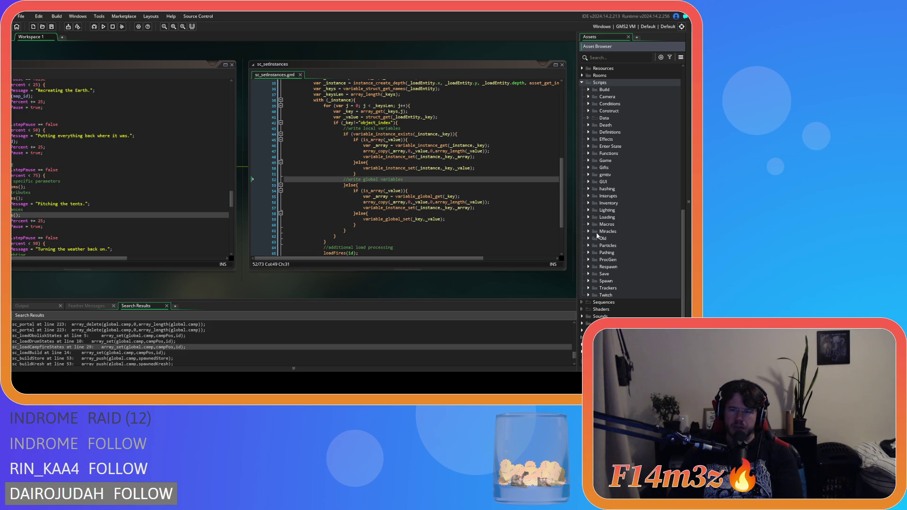
left_click(589, 274)
scroll(588, 271, "down", 6)
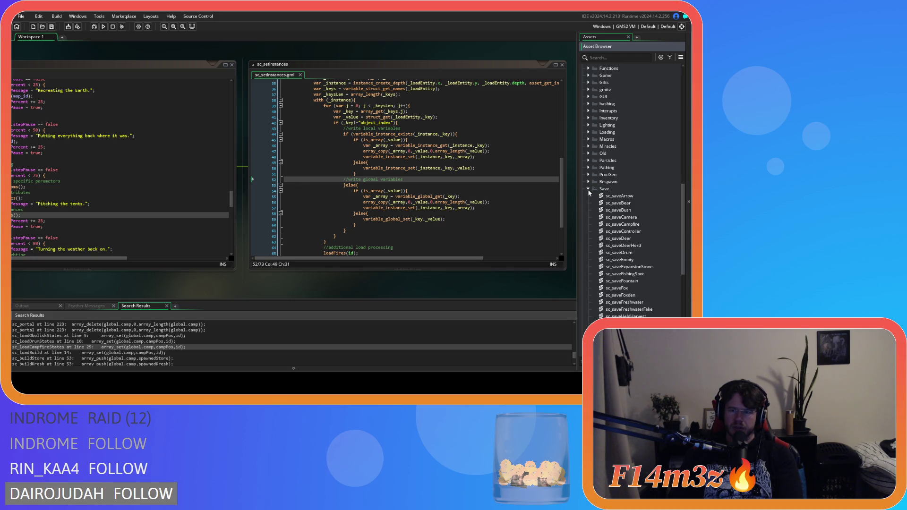
left_click(588, 189)
left_click(589, 217)
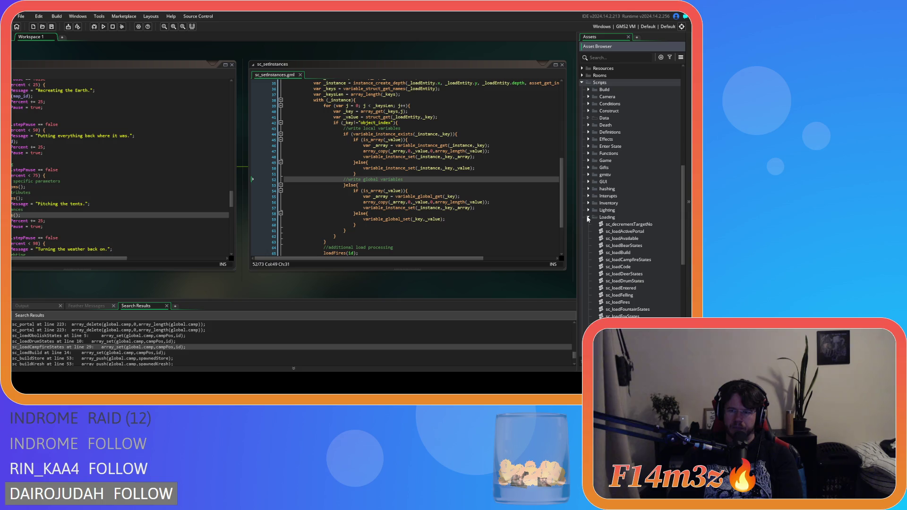
scroll(644, 242, "down", 4)
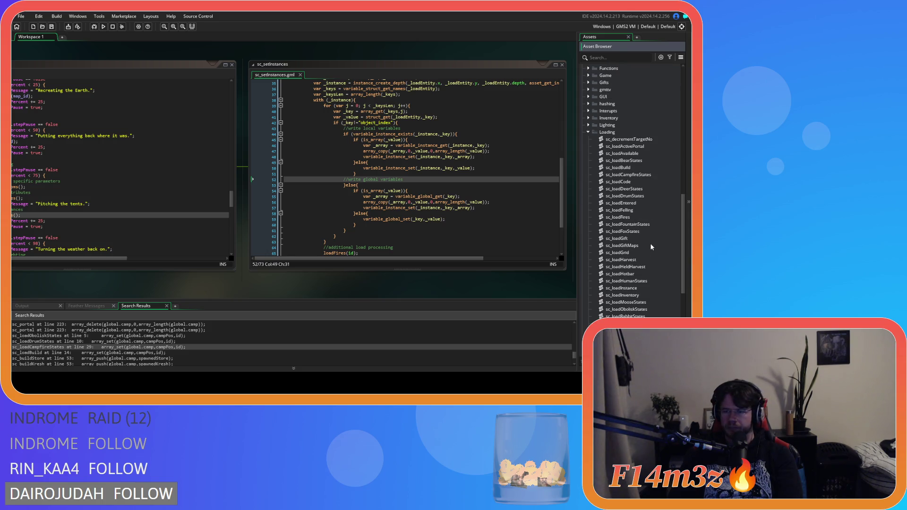
scroll(651, 246, "down", 2)
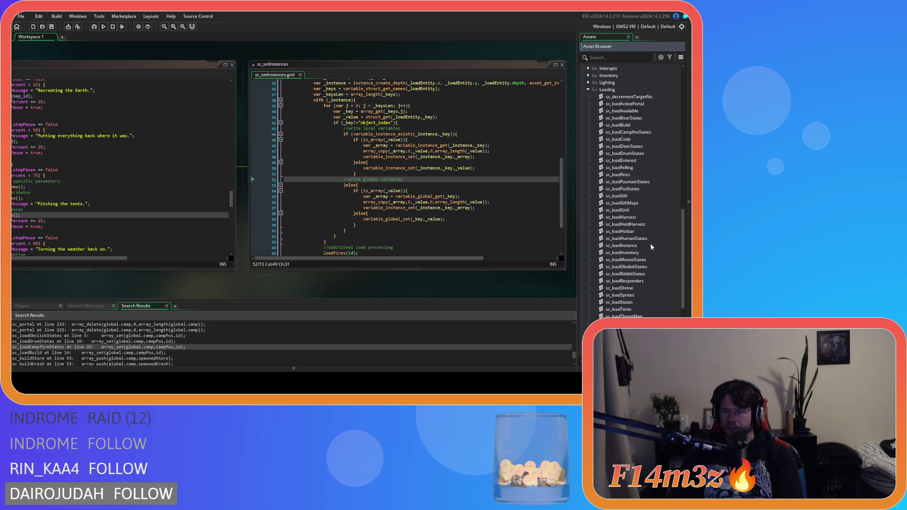
scroll(651, 245, "down", 2)
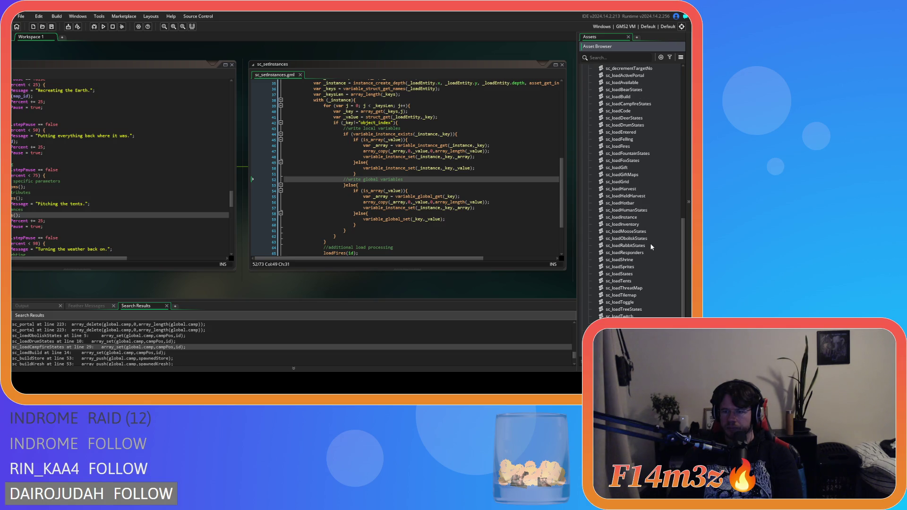
scroll(650, 245, "up", 1)
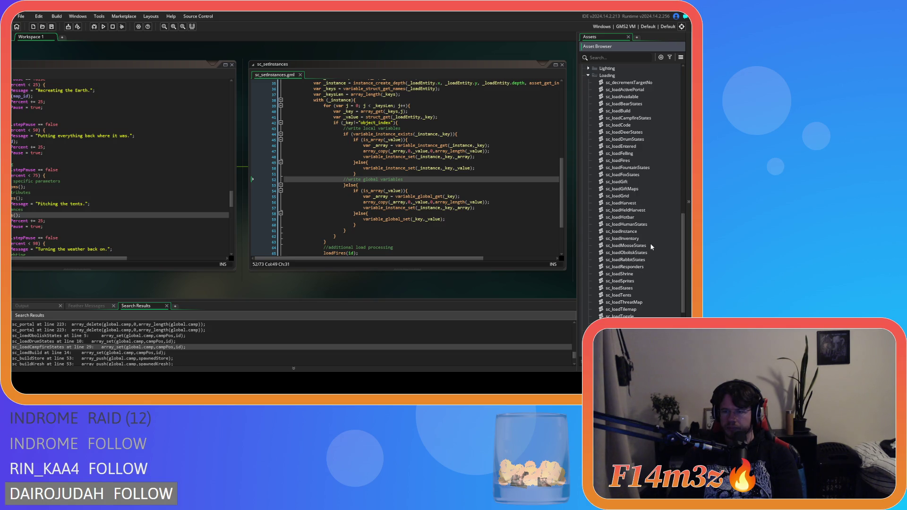
double_click(623, 124)
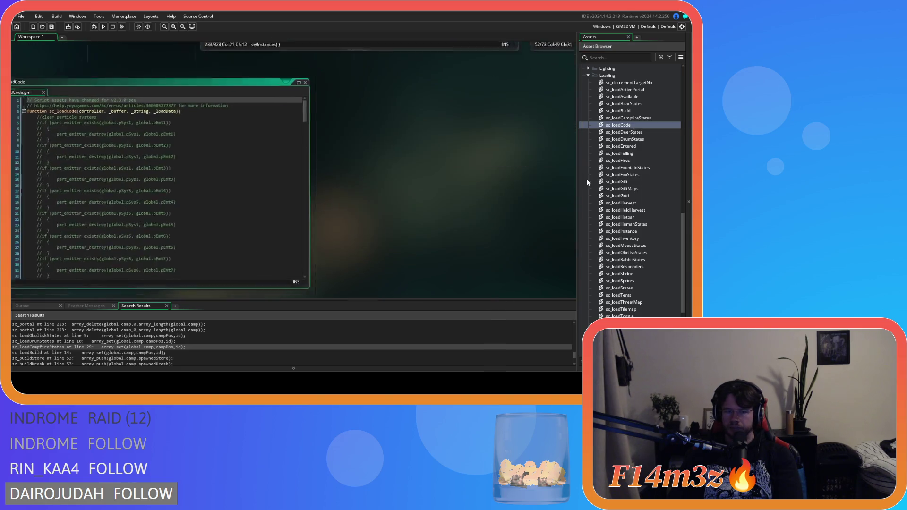
Step: Review the later part of sc_loadCode, then pan back to the sc_setInstances loop
mouse_move(332, 96)
left_mouse_down()
mouse_move(346, 225)
mouse_move(349, 175)
mouse_move(344, 225)
mouse_move(336, 217)
mouse_move(337, 231)
mouse_move(334, 211)
mouse_move(335, 231)
left_mouse_up()
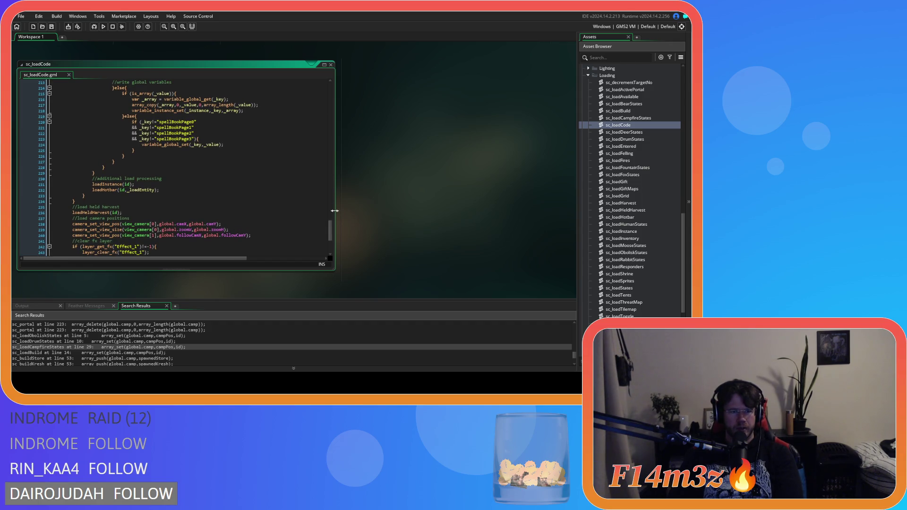
scroll(307, 225, "up", 7)
mouse_move(278, 239)
left_mouse_down()
mouse_move(312, 240)
mouse_move(175, 301)
left_mouse_up()
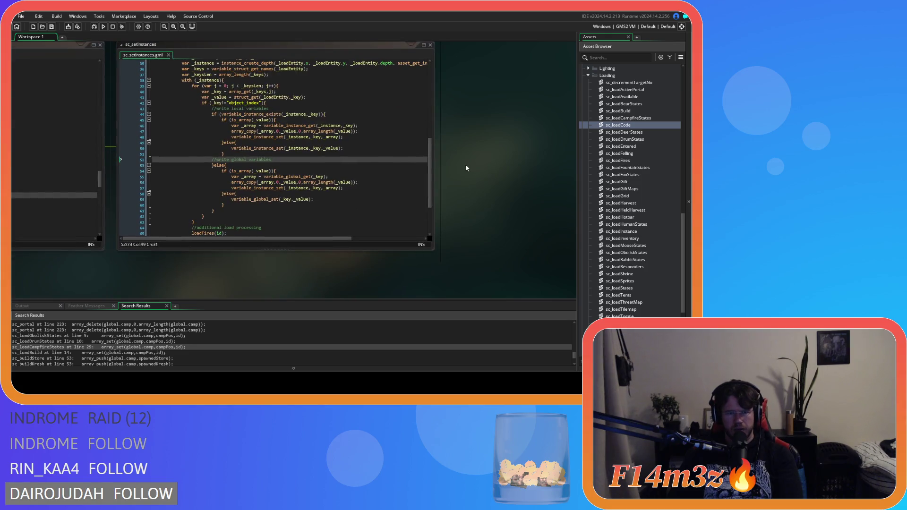
Step: Open the loadStates and loadObeliskStates scripts from their function calls
left_click_drag(463, 159, 470, 197)
scroll(394, 219, "down", 3)
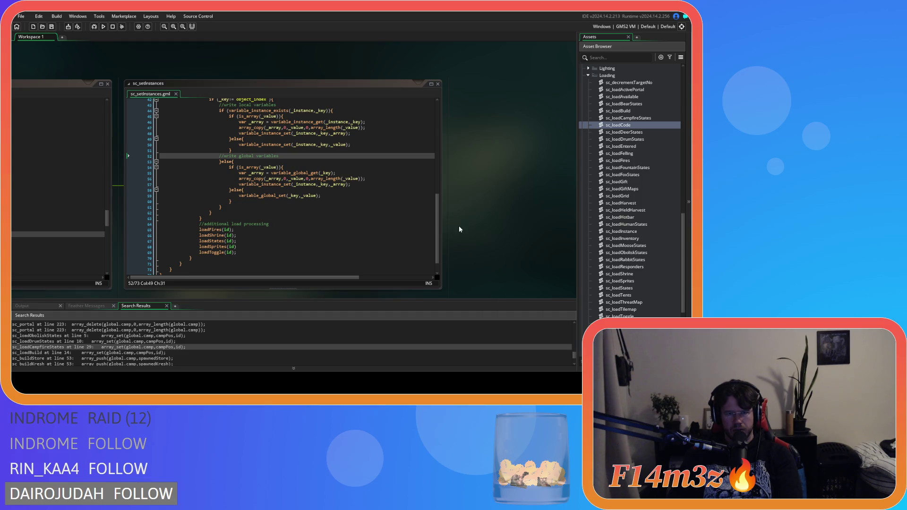
middle_click(215, 241)
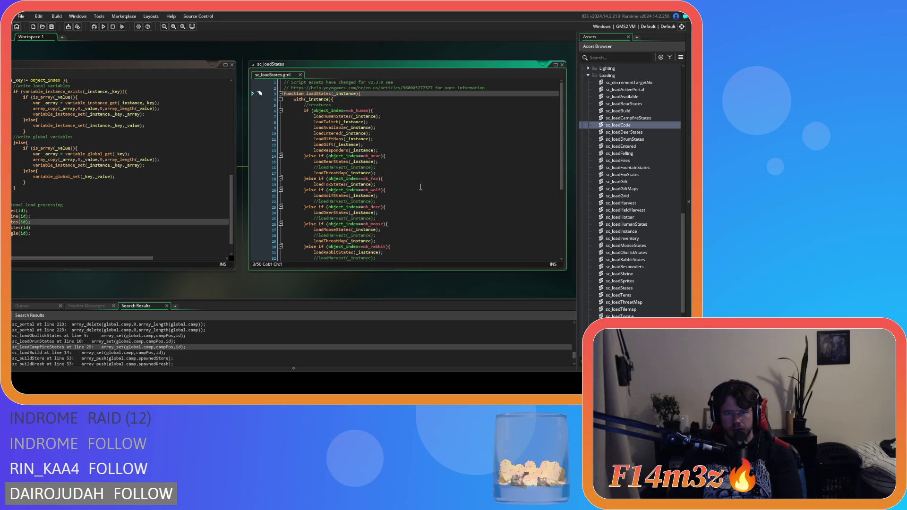
scroll(420, 187, "down", 7)
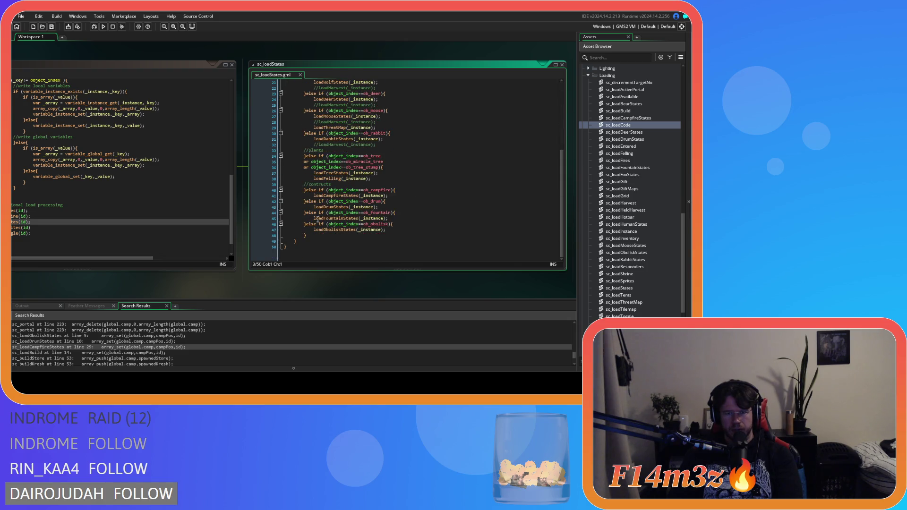
middle_click(335, 229)
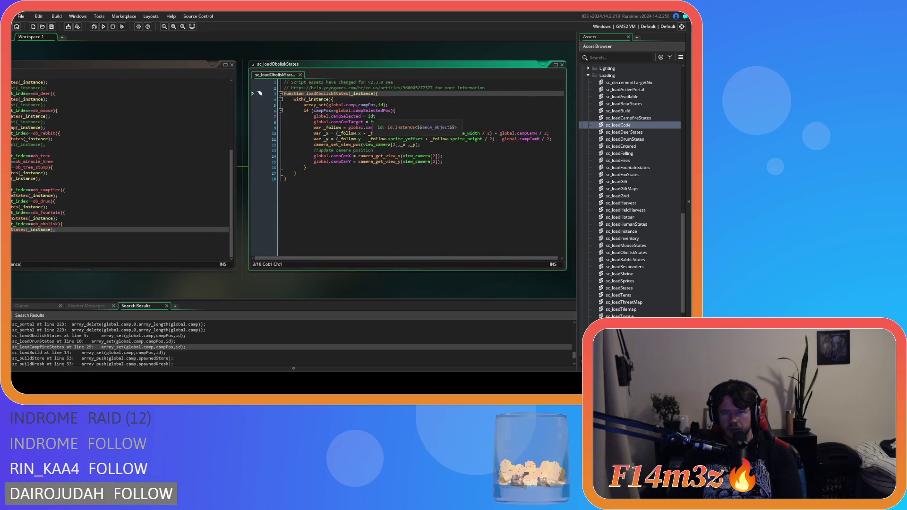
Step: Arrange the workspace to compare the obelisk script, then close the sc_setInstances window
mouse_move(319, 105)
left_mouse_down()
mouse_move(404, 104)
mouse_move(294, 105)
mouse_move(304, 105)
left_mouse_up()
mouse_move(152, 294)
left_mouse_down()
mouse_move(392, 260)
mouse_move(223, 269)
left_mouse_up()
mouse_move(85, 296)
left_mouse_down()
mouse_move(293, 292)
mouse_move(104, 294)
left_mouse_up()
mouse_move(193, 285)
left_mouse_down()
mouse_move(135, 288)
mouse_move(198, 278)
left_mouse_up()
scroll(336, 269, "left", 5)
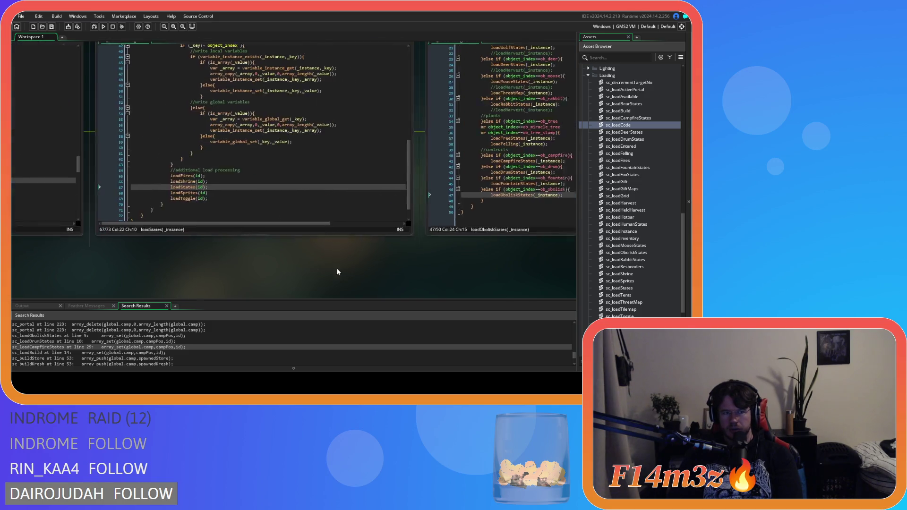
right_click(271, 283)
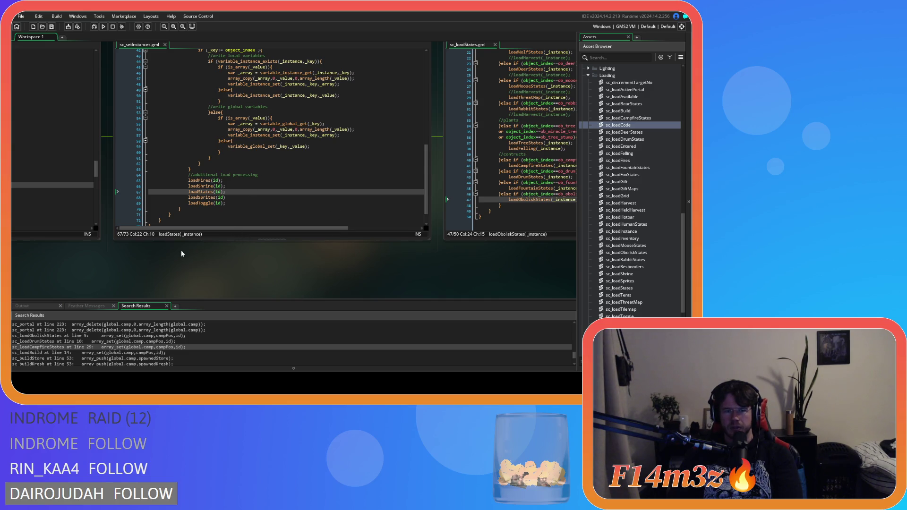
scroll(189, 245, "up", 1)
left_click(428, 57)
scroll(275, 202, "left", 5)
scroll(605, 190, "up", 6)
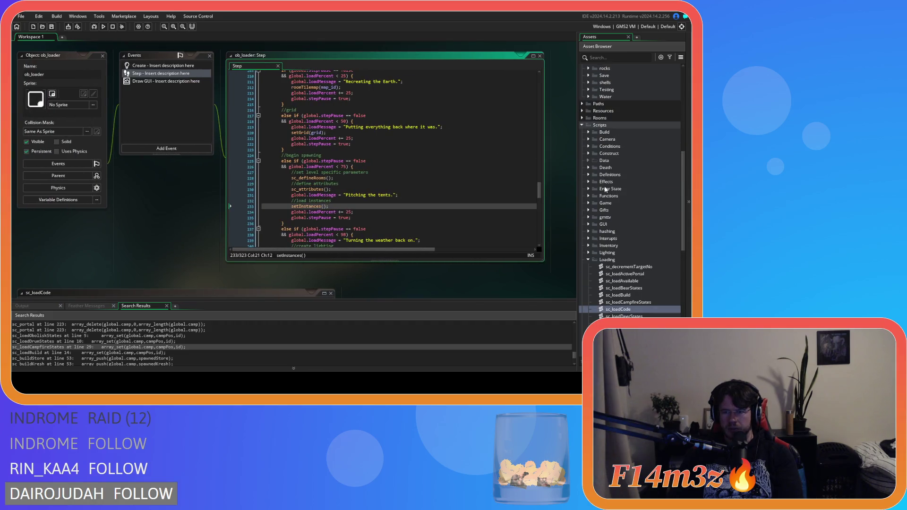
Step: Open sc_portal from the Construct scripts folder and locate its clear arrays comment
left_click(589, 258)
left_click(588, 153)
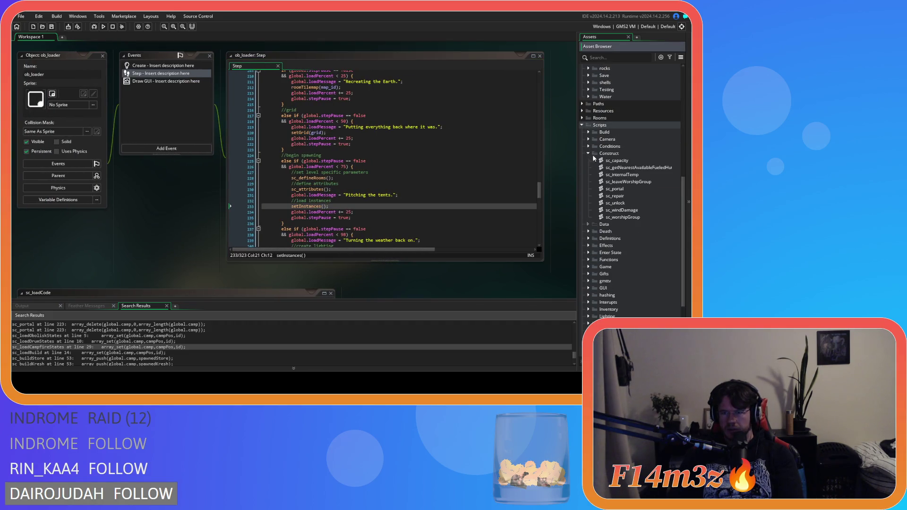
double_click(624, 189)
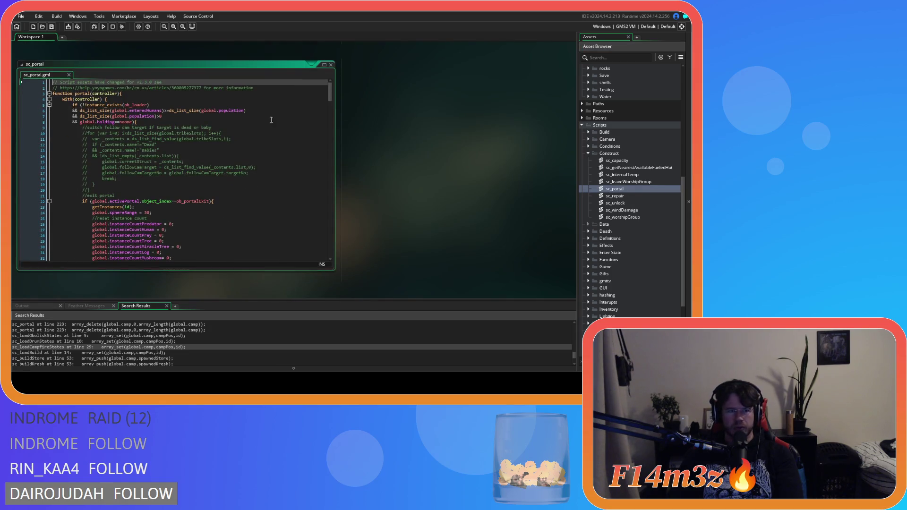
left_click_drag(331, 92, 330, 103)
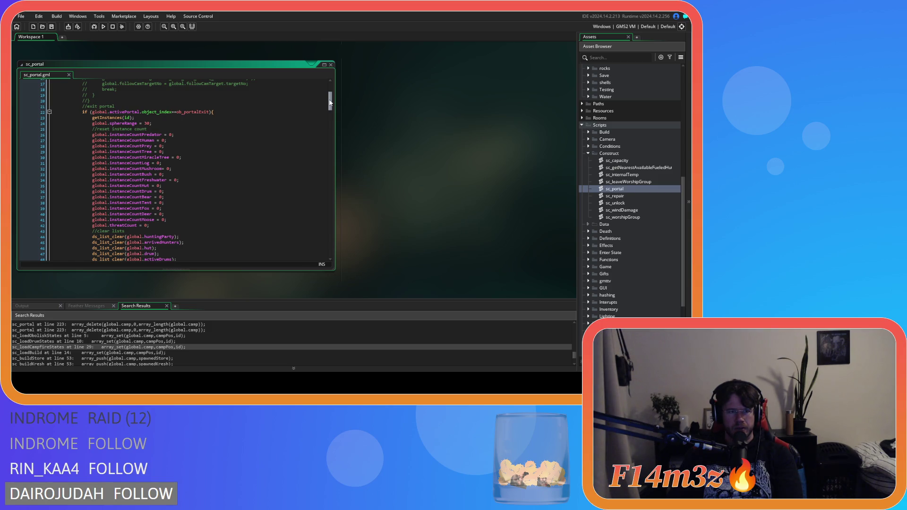
mouse_move(329, 103)
left_mouse_down()
mouse_move(319, 175)
mouse_move(313, 128)
left_mouse_up()
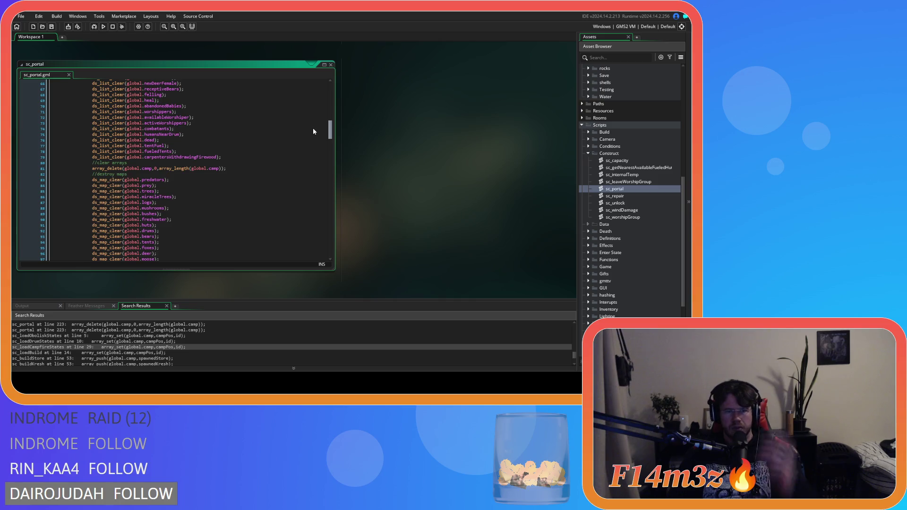
left_click(170, 164)
Step: Inspect sc_portal's array_delete(global.camp, ...) call, then pan back to ob_loader's Step code
left_click(244, 169)
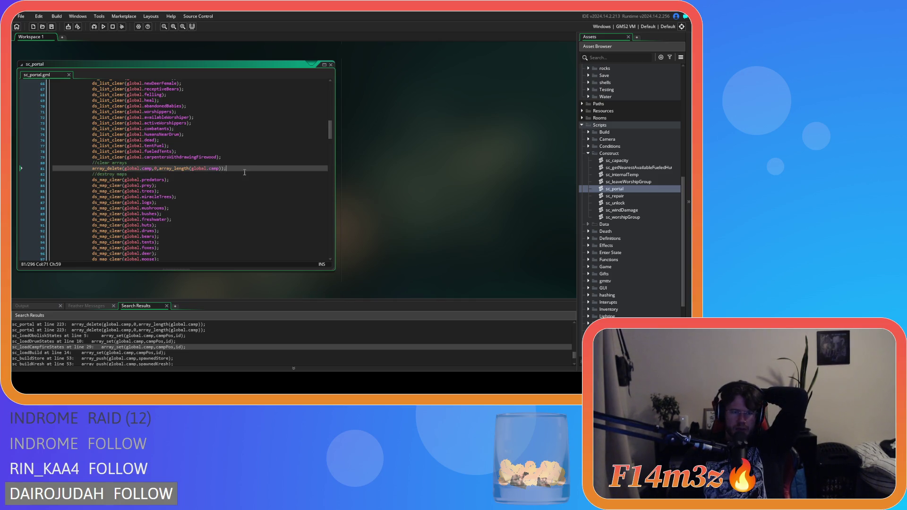
left_click_drag(102, 169, 246, 166)
left_click(117, 169)
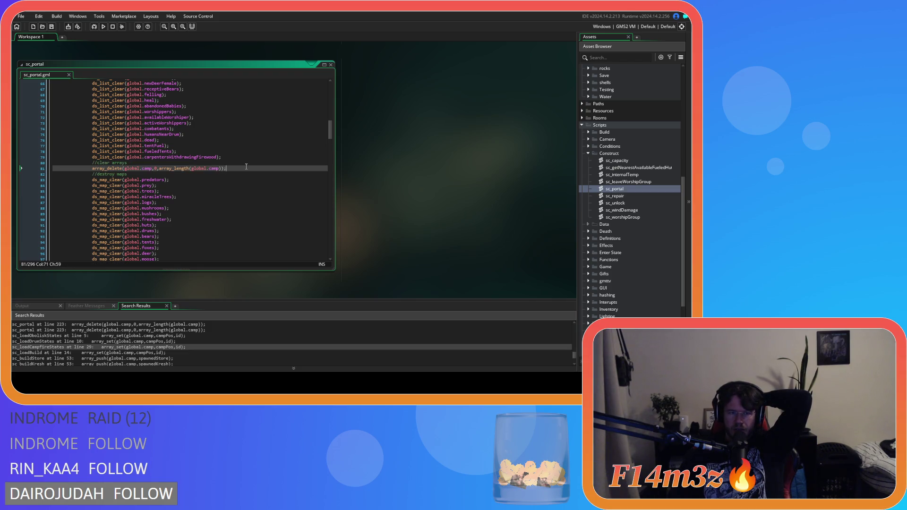
scroll(330, 139, "down", 1)
mouse_move(330, 138)
left_mouse_down()
mouse_move(332, 165)
mouse_move(332, 106)
mouse_move(326, 169)
left_mouse_up()
left_click(219, 118)
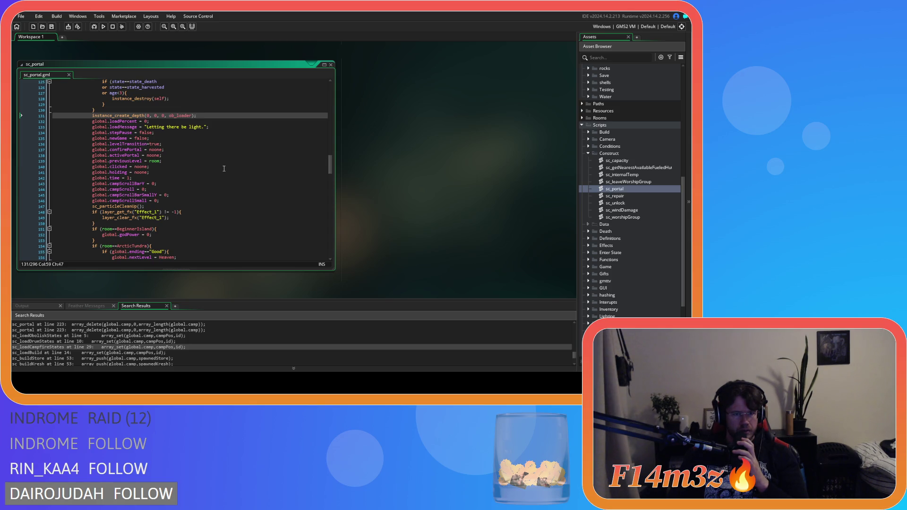
mouse_move(333, 166)
left_mouse_down()
mouse_move(327, 214)
mouse_move(313, 222)
mouse_move(317, 249)
mouse_move(316, 238)
left_mouse_up()
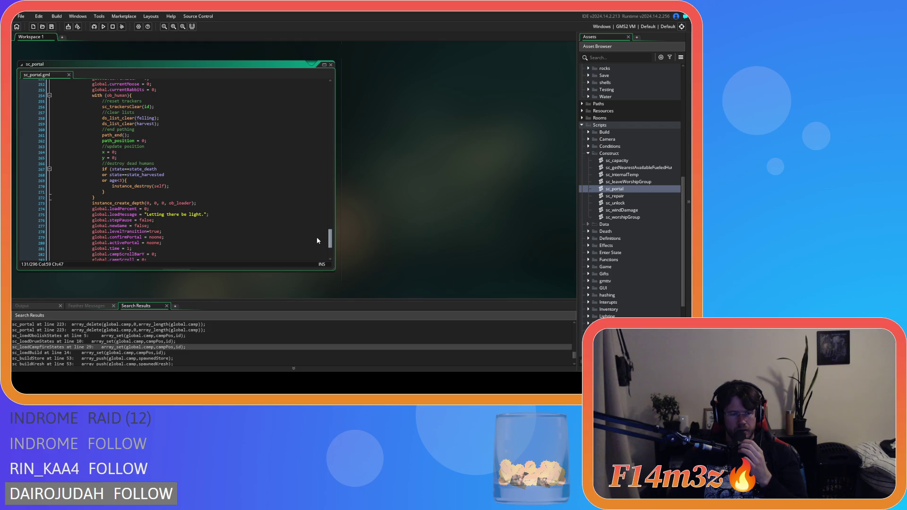
scroll(316, 234, "up", 3)
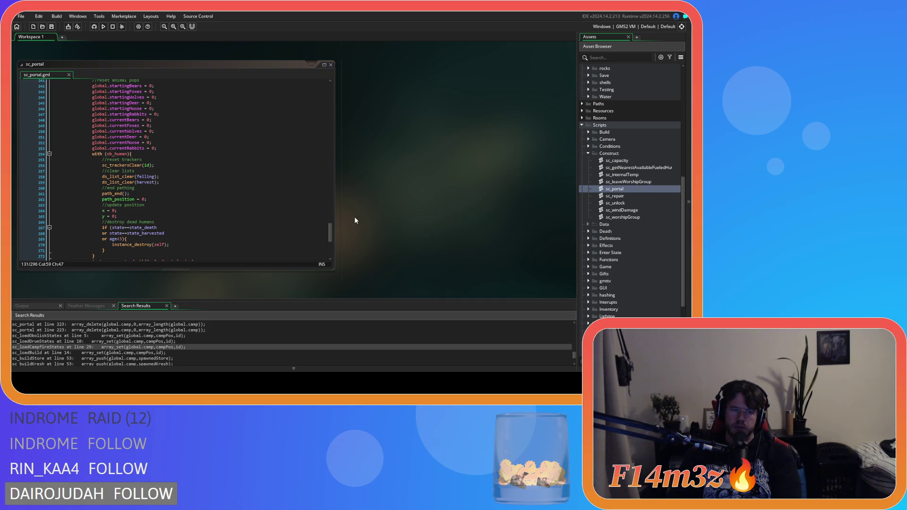
scroll(325, 230, "up", 5)
scroll(409, 233, "up", 10)
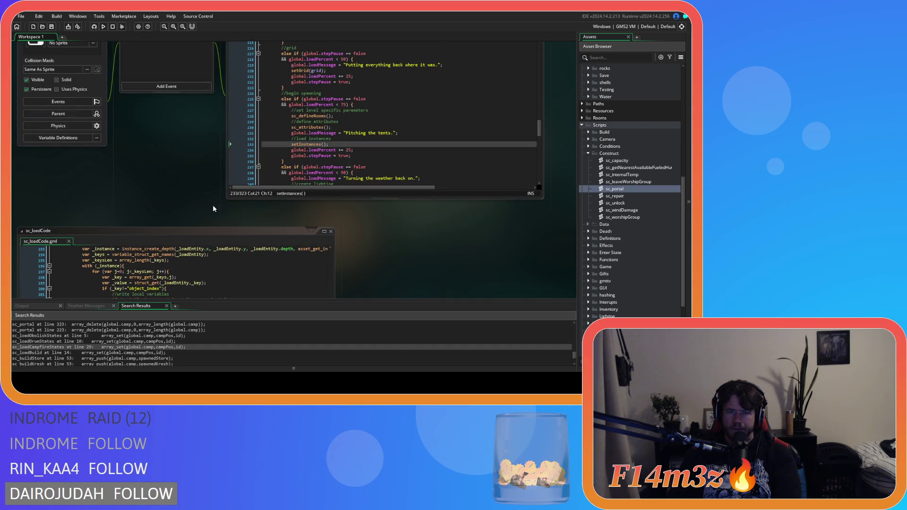
scroll(212, 209, "up", 3)
scroll(213, 208, "up", 2)
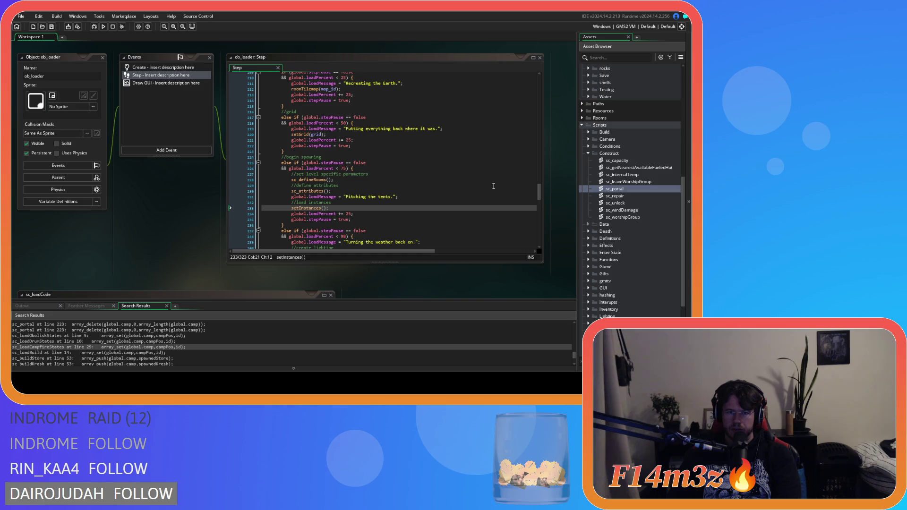
left_click(400, 205)
left_click_drag(285, 208, 330, 208)
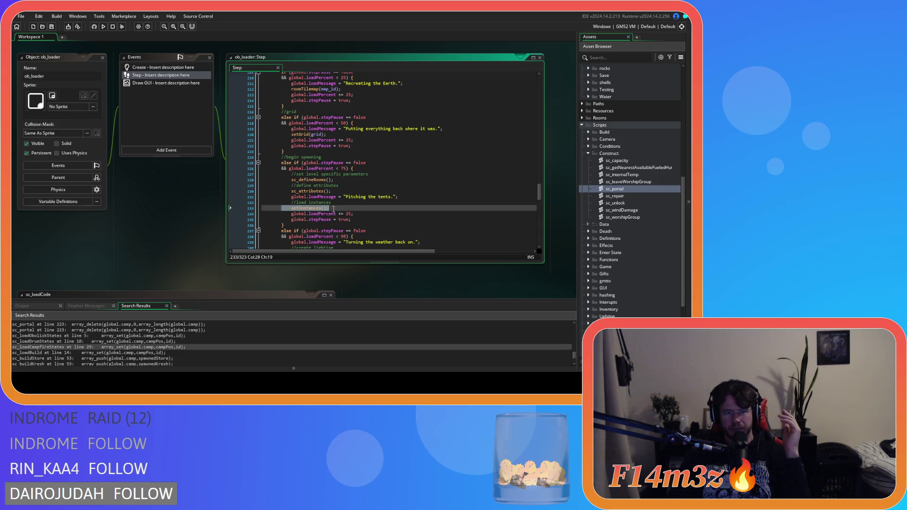
left_click(343, 207)
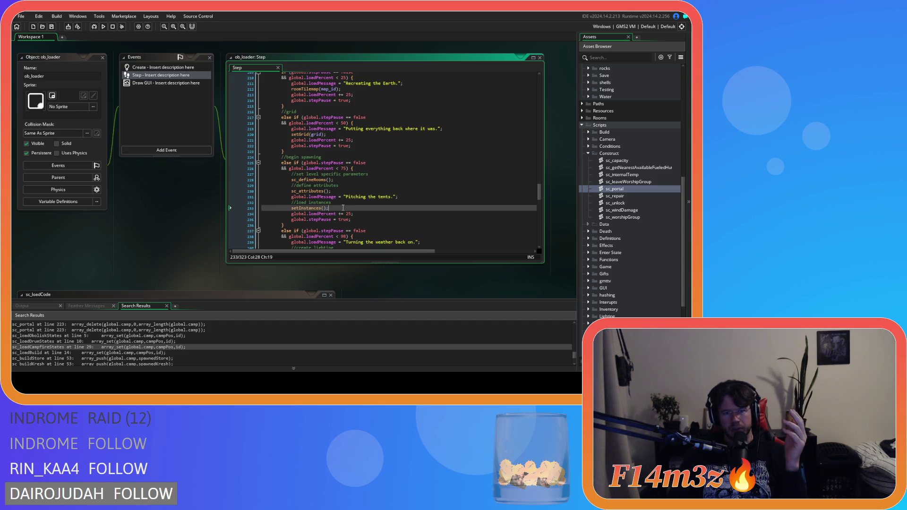
left_click_drag(343, 208, 292, 208)
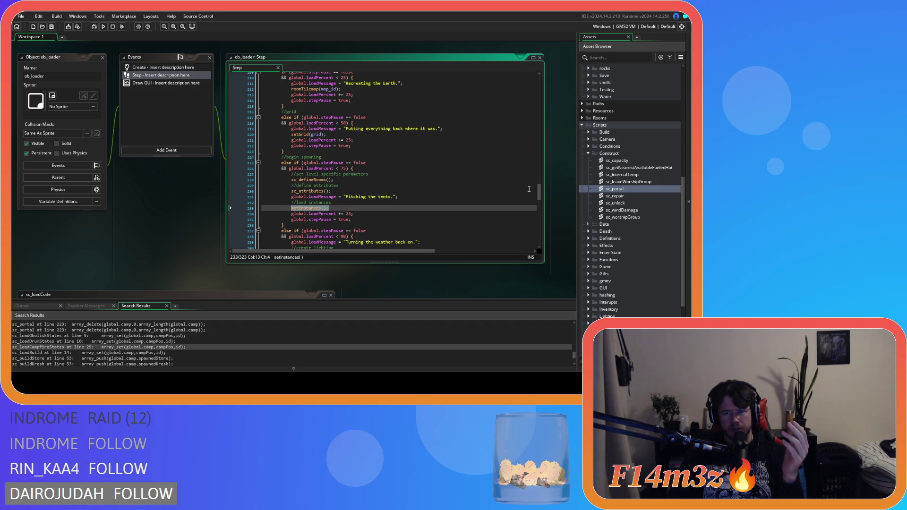
left_click_drag(540, 193, 540, 238)
scroll(415, 179, "up", 2)
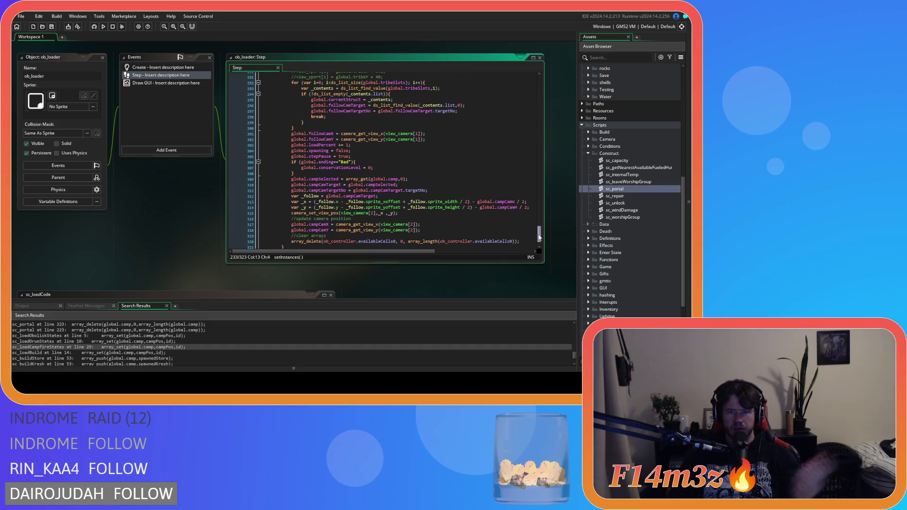
left_click_drag(341, 179, 409, 179)
left_click(409, 179)
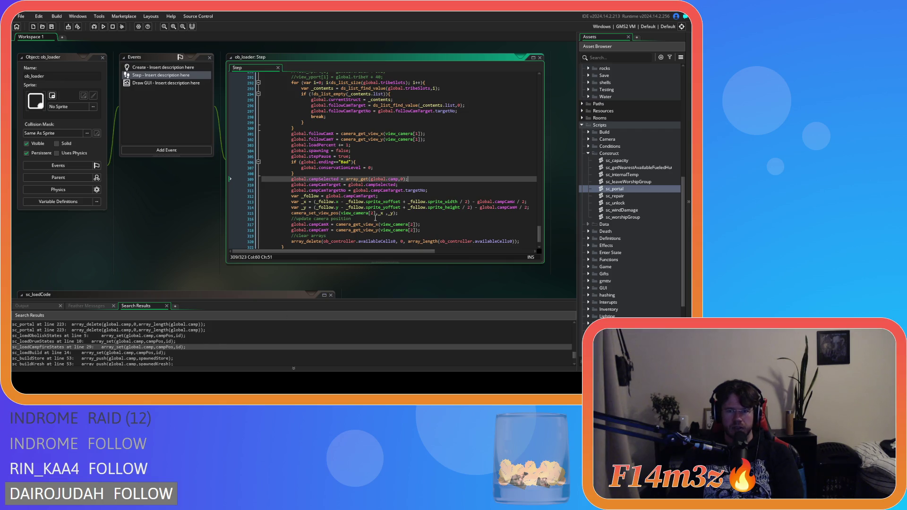
left_click_drag(539, 237, 536, 195)
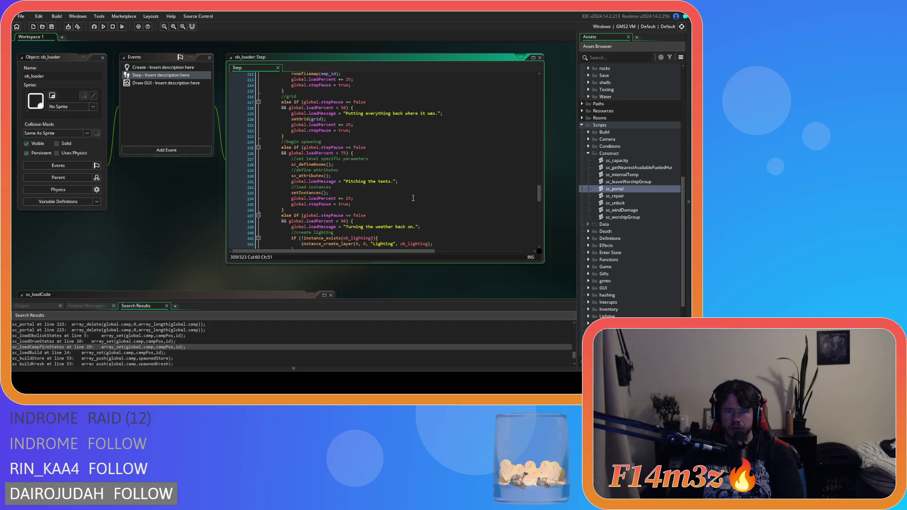
left_click(384, 194)
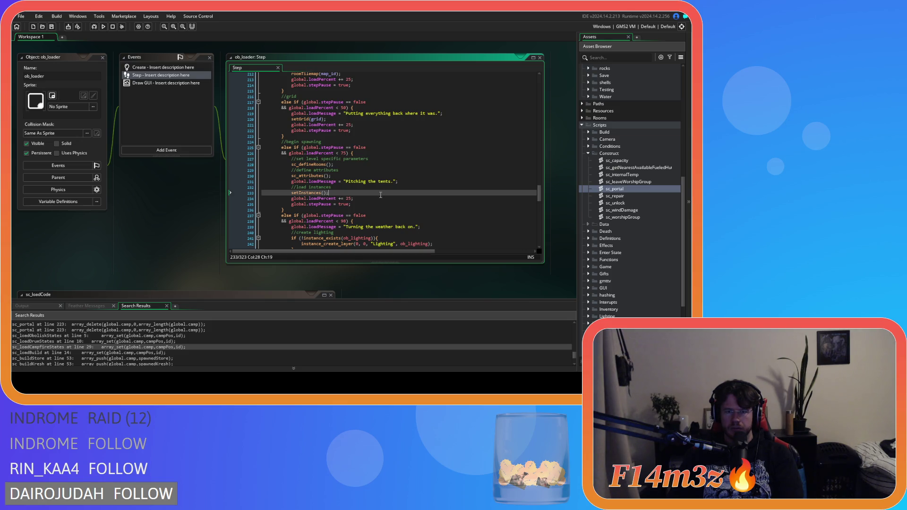
mouse_move(312, 194)
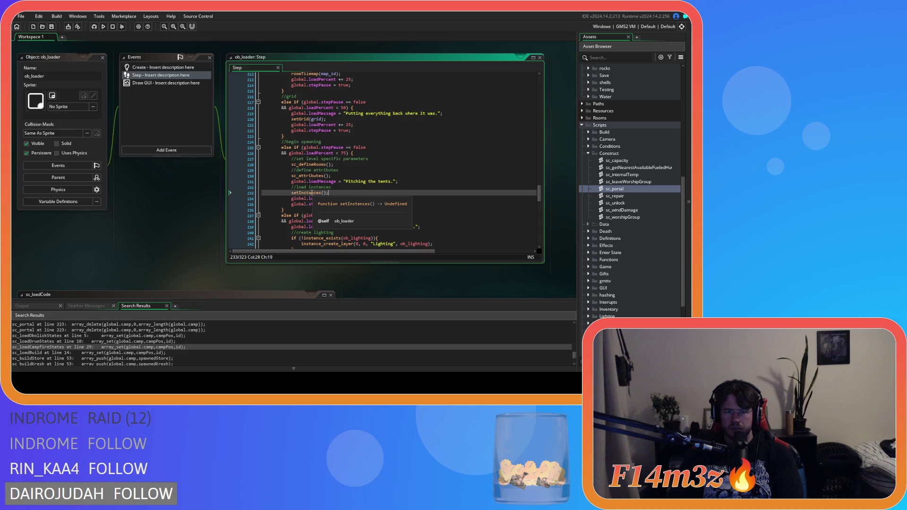
Step: Trace setInstances through sc_loadStates to sc_loadObeliskStates, closing sc_loadShrine along the way
middle_click(312, 193)
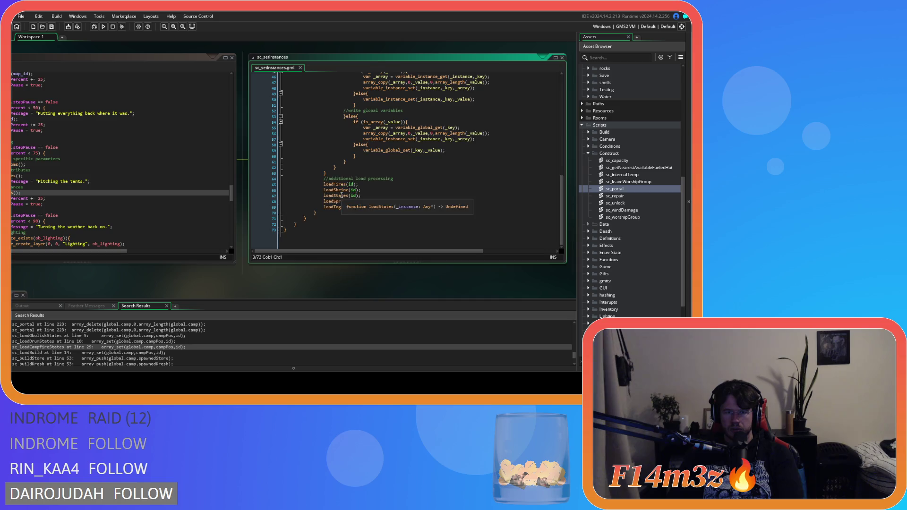
middle_click(341, 191)
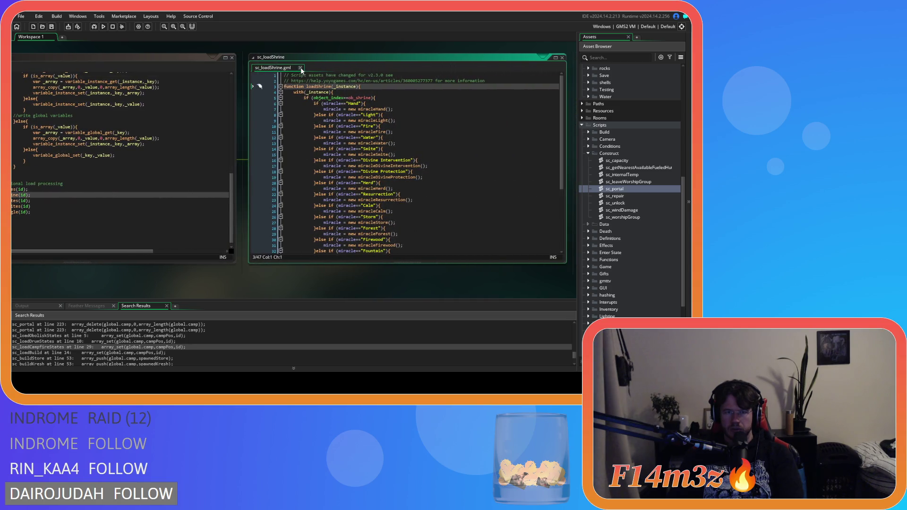
left_click(301, 69)
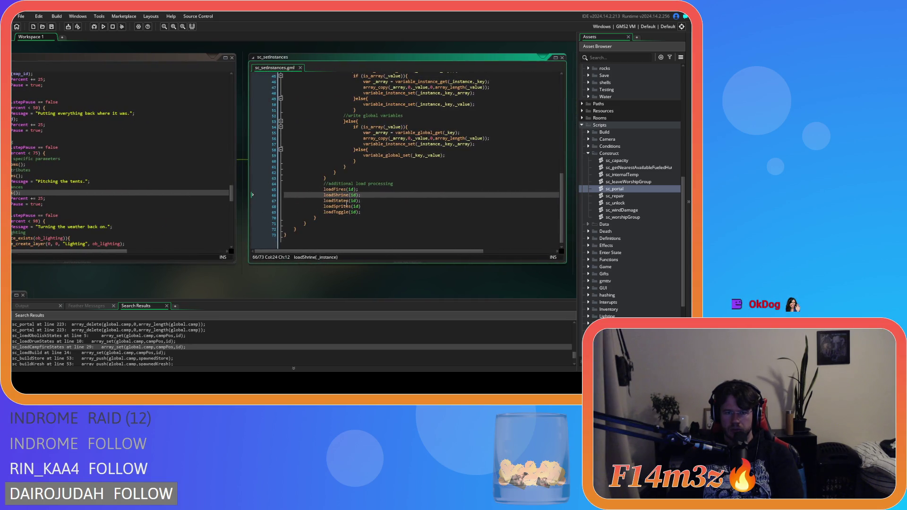
middle_click(348, 203)
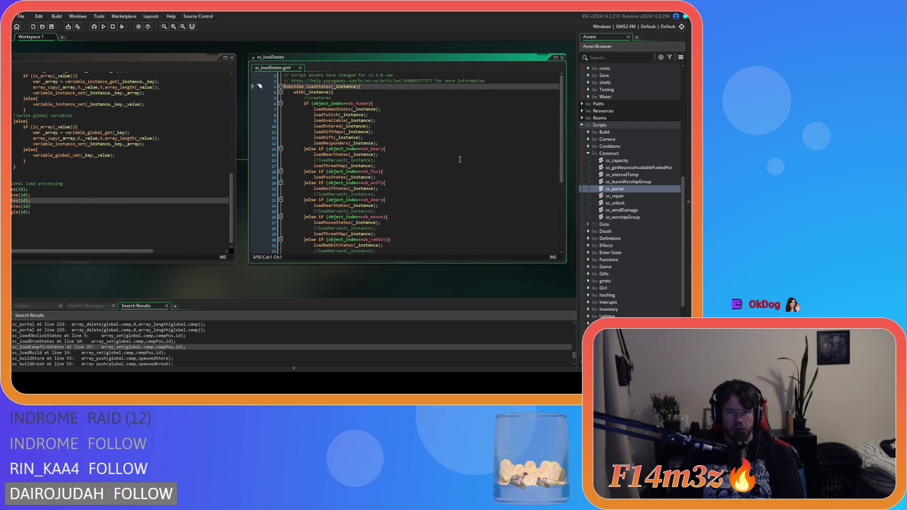
left_click(543, 137)
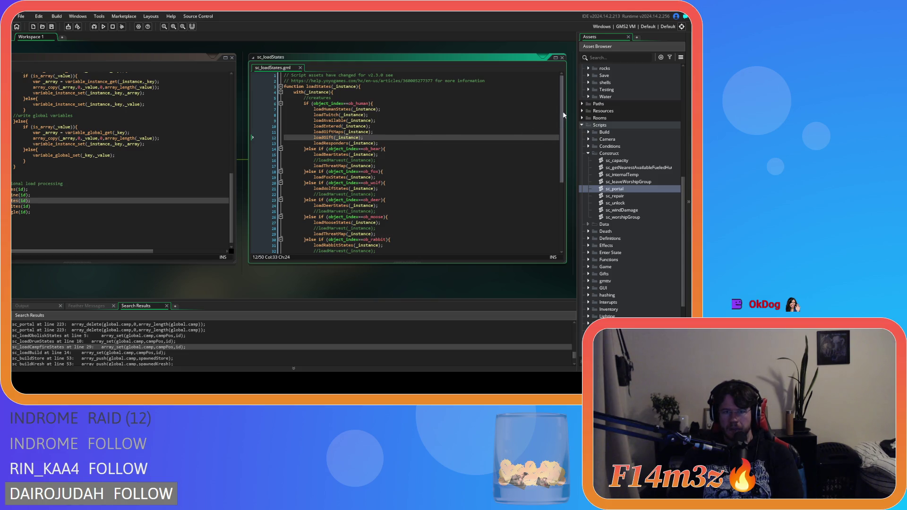
scroll(562, 127, "down", 5)
scroll(560, 124, "up", 5)
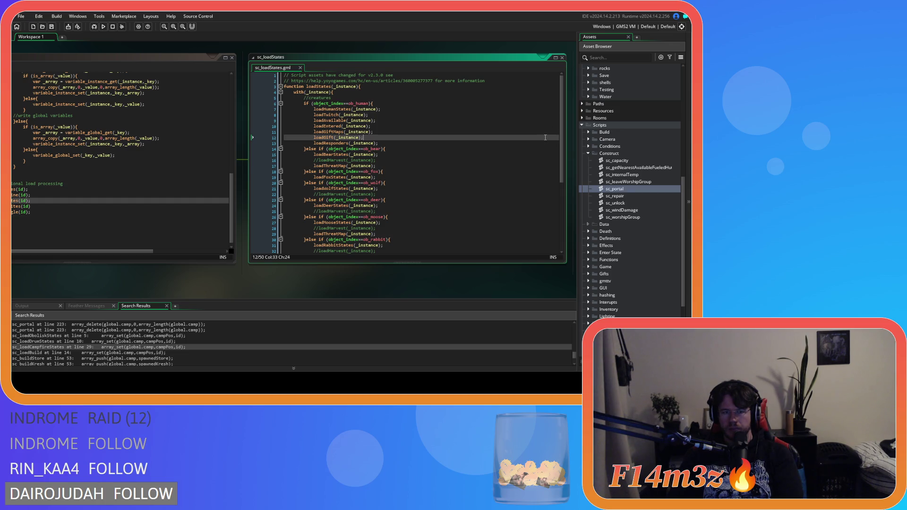
scroll(418, 240, "down", 7)
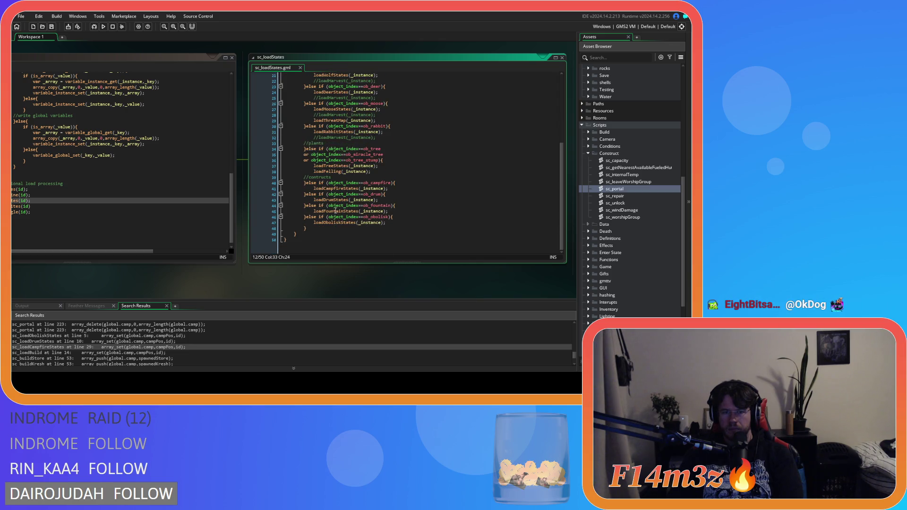
middle_click(335, 222)
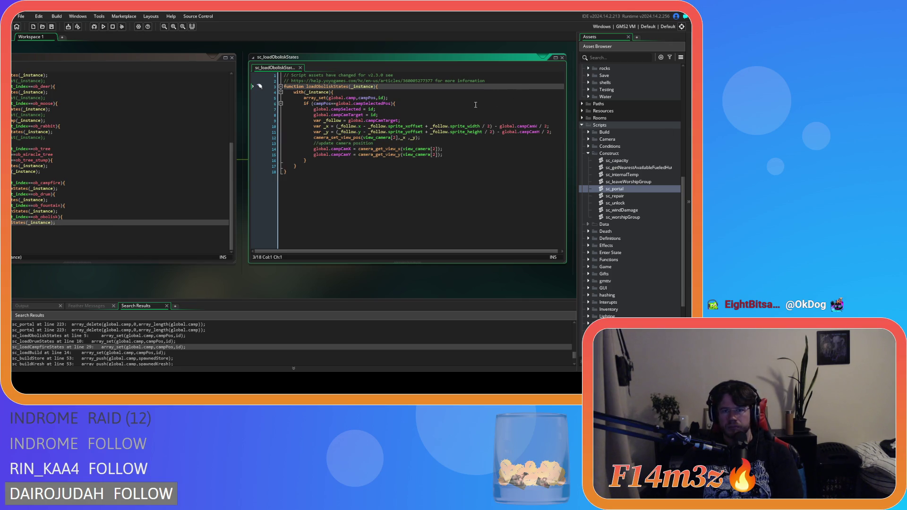
Step: Show the array_set documentation for line 5's array_set(global.camp, campPos, id)
left_click(450, 92)
left_click(450, 98)
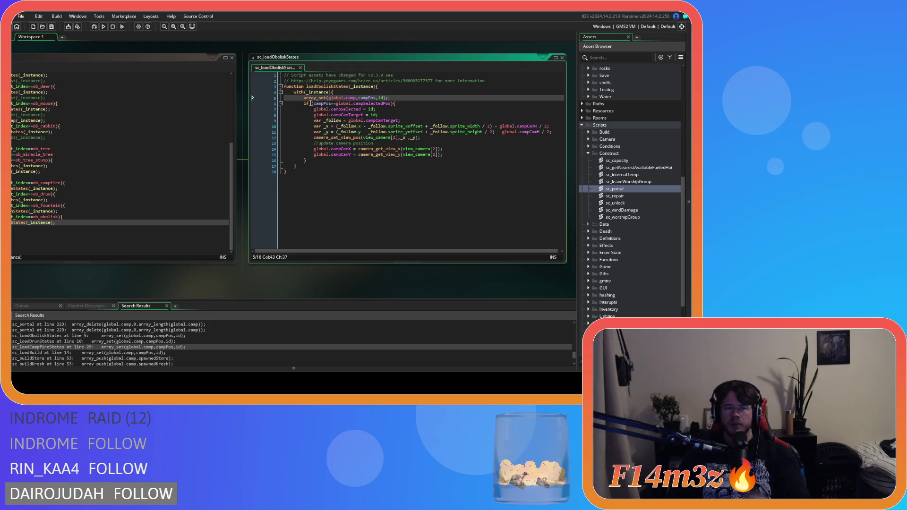
mouse_move(312, 98)
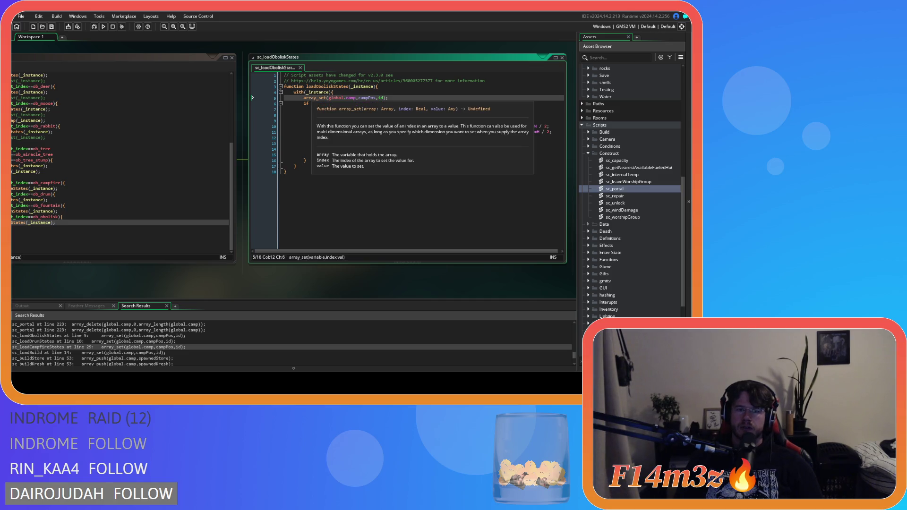
left_click(312, 98)
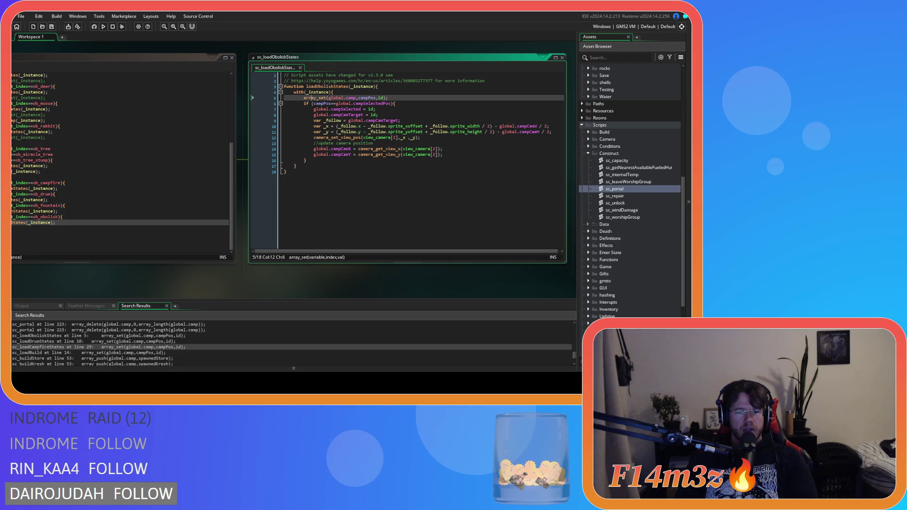
left_click(375, 195)
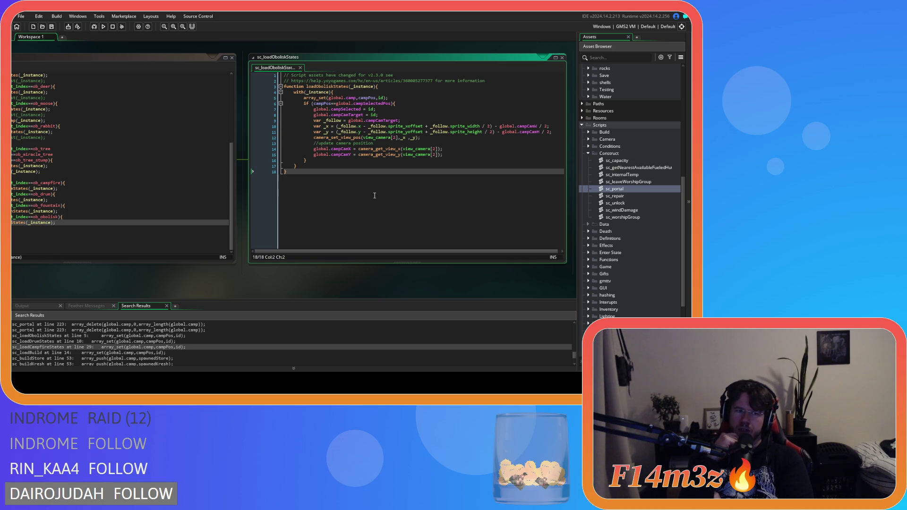
Step: Browse the asset list and examine the campPos argument of the array_set call
scroll(172, 285, "up", 3)
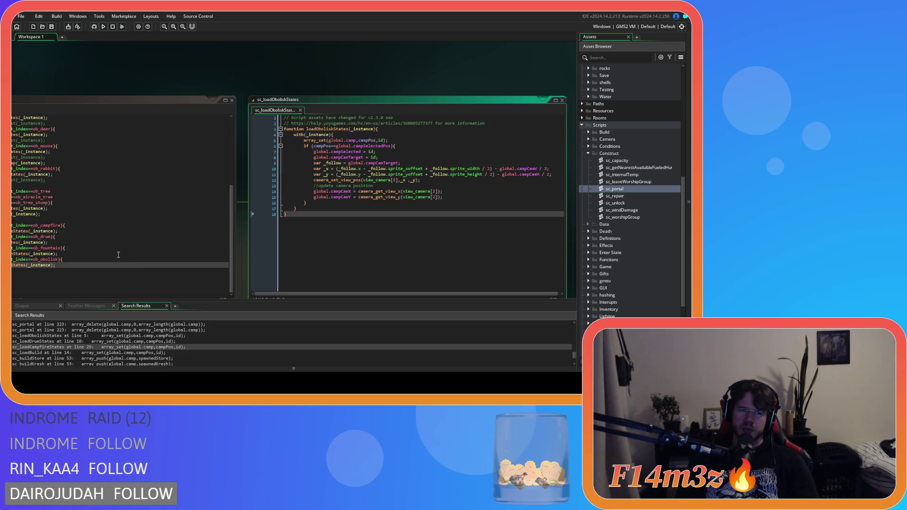
scroll(236, 260, "down", 4)
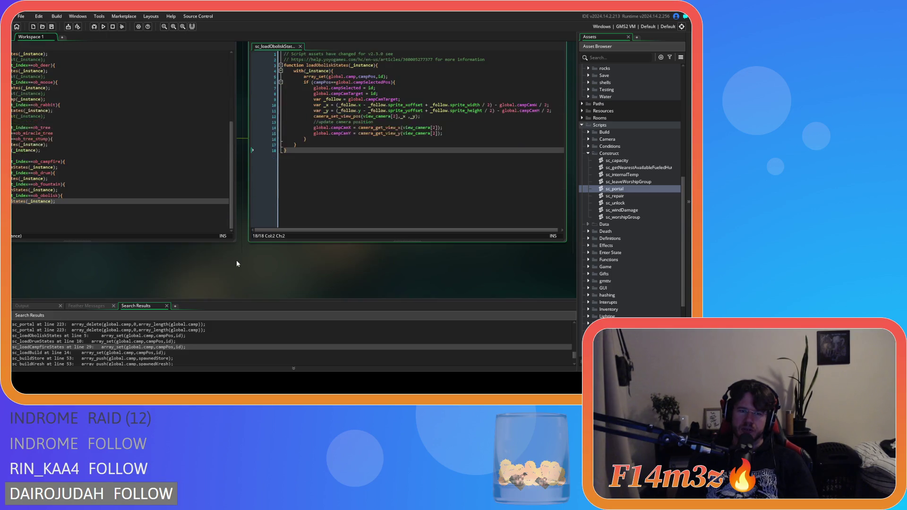
scroll(178, 279, "left", 3)
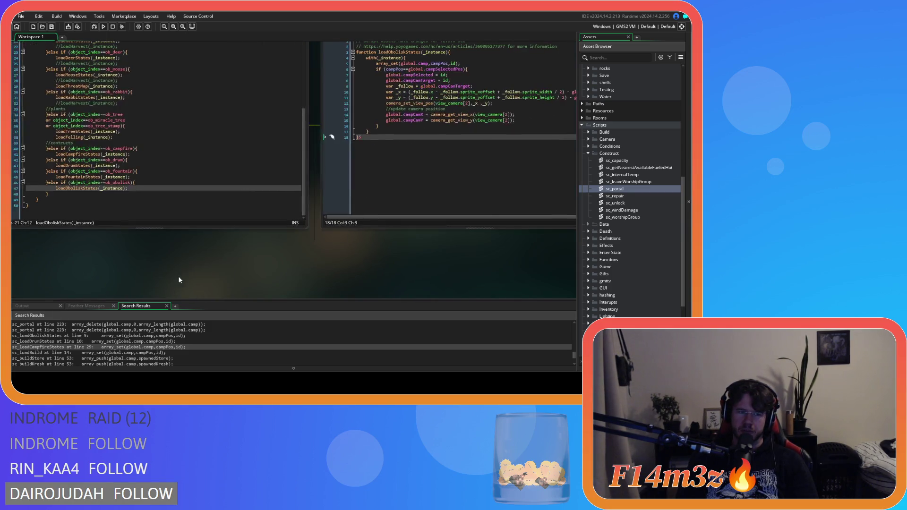
scroll(264, 274, "up", 1)
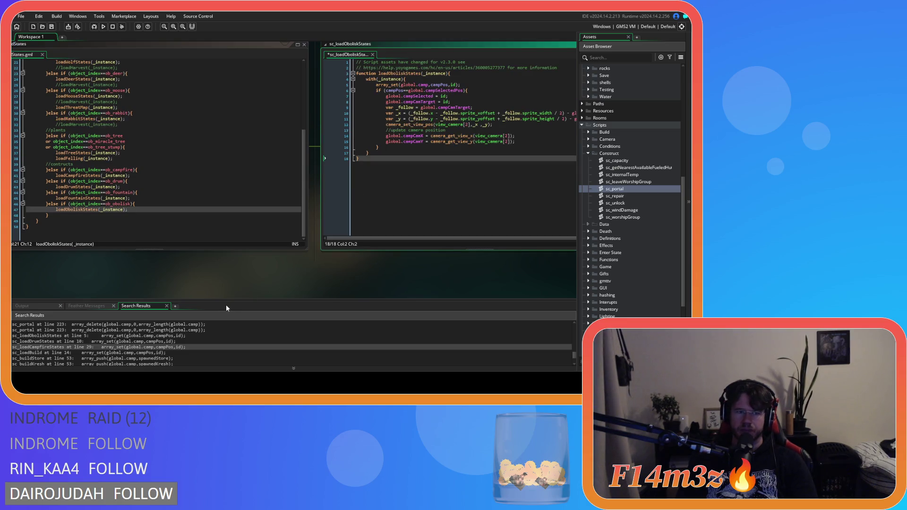
scroll(607, 262, "down", 5)
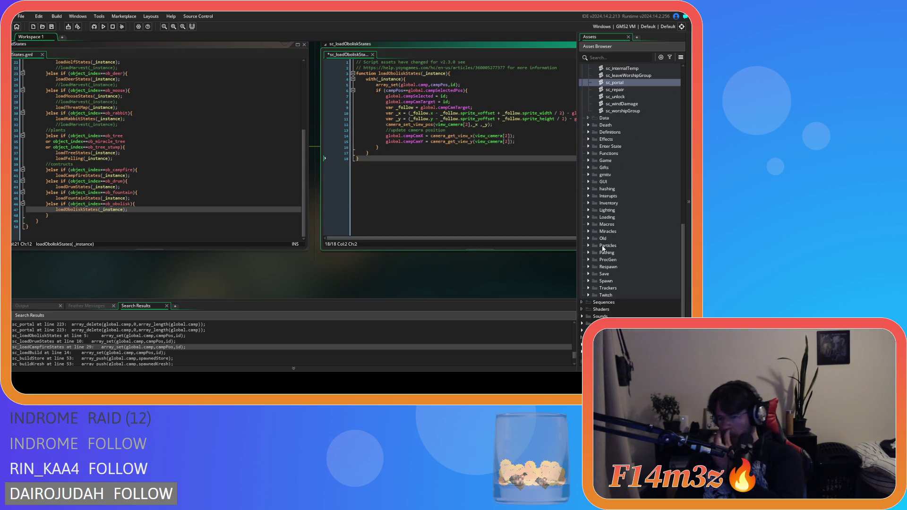
left_click(583, 323)
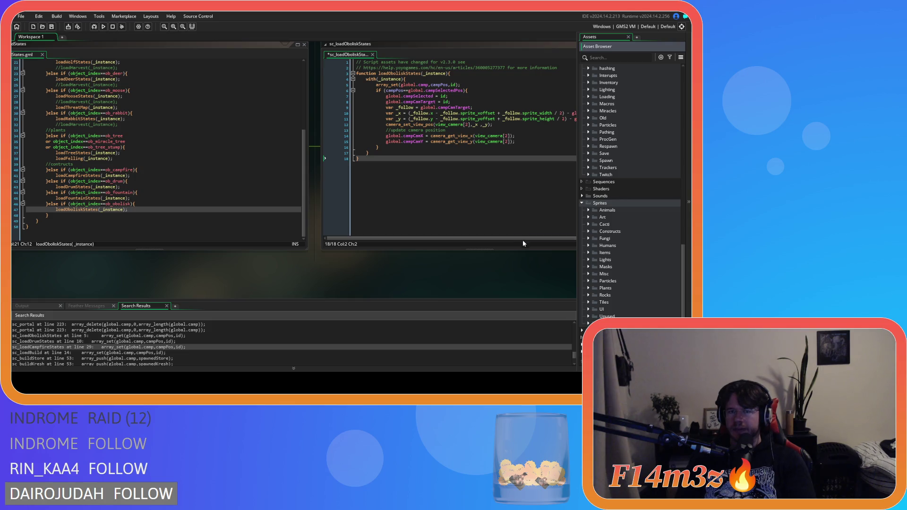
left_click(442, 85)
key("Right")
key("Right")
key("Right")
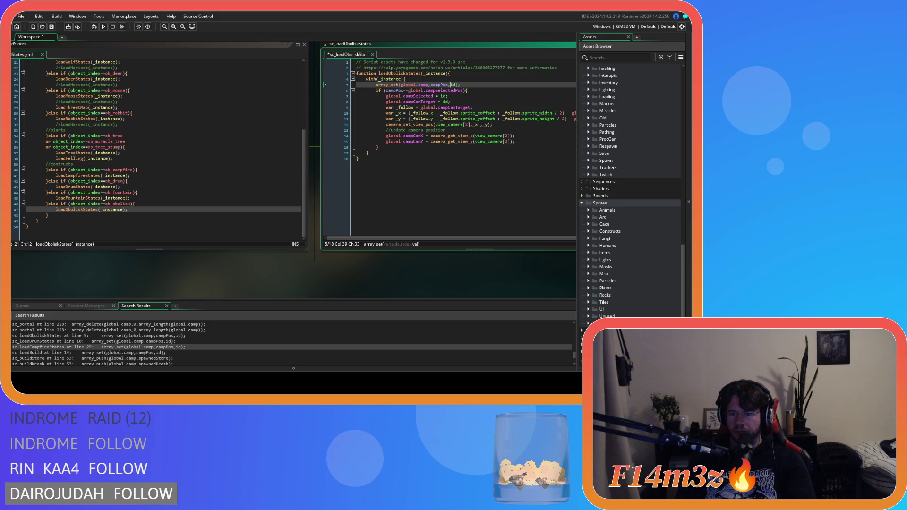
left_click(580, 202)
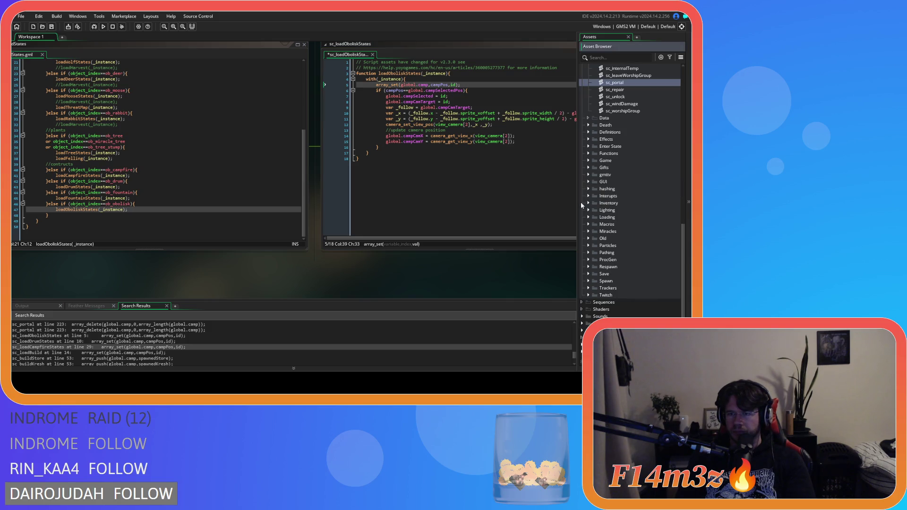
Step: Open sc_saveController from the Save scripts folder, then open ob_controller
scroll(617, 254, "up", 3)
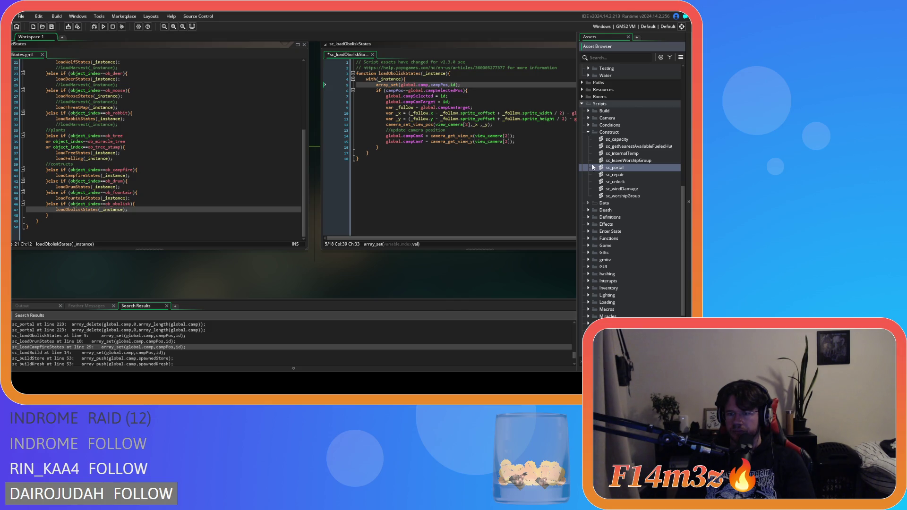
scroll(598, 240, "down", 3)
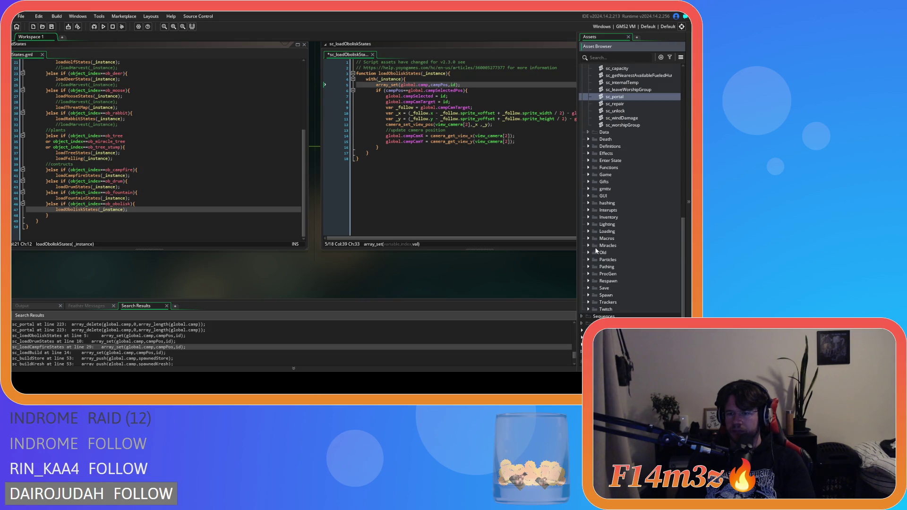
left_click(589, 288)
scroll(592, 293, "down", 3)
double_click(633, 259)
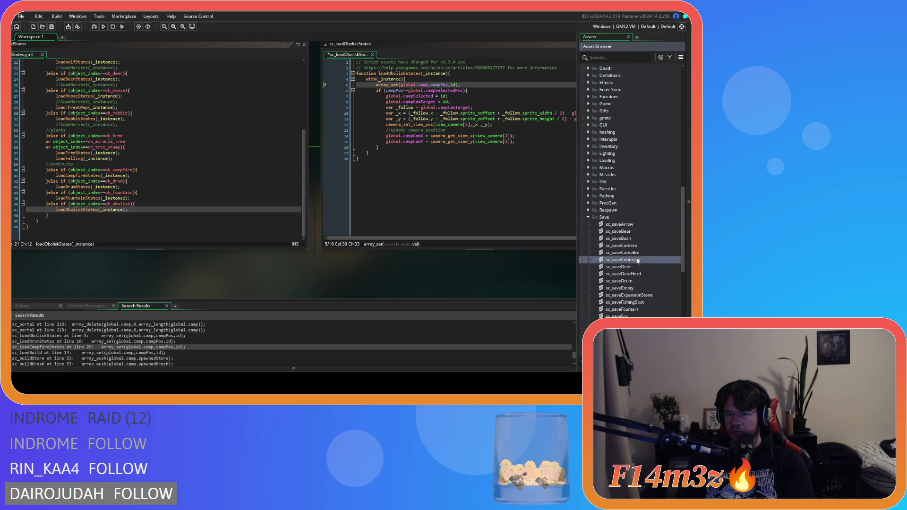
scroll(235, 176, "down", 20)
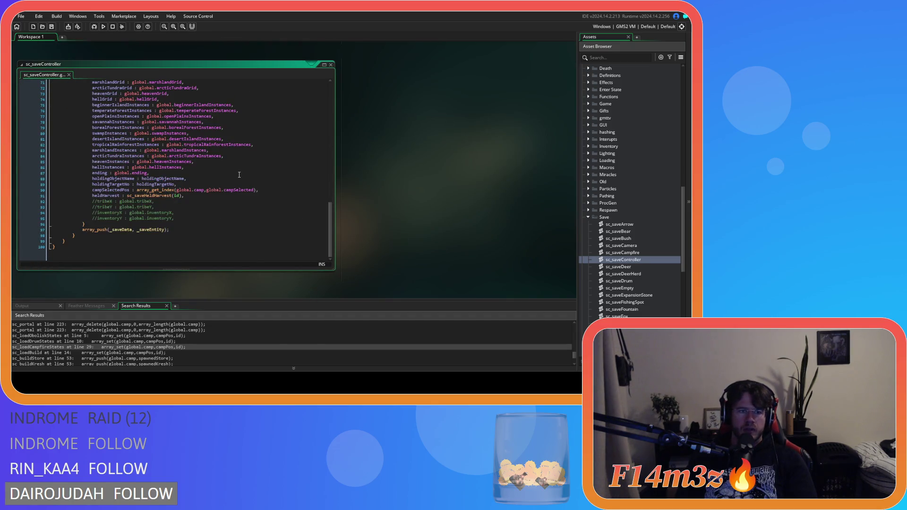
scroll(601, 209, "up", 15)
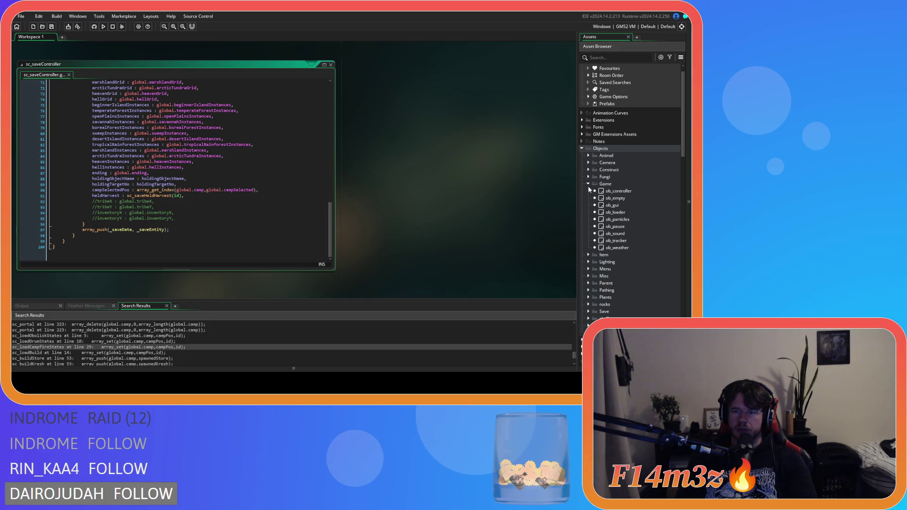
double_click(614, 191)
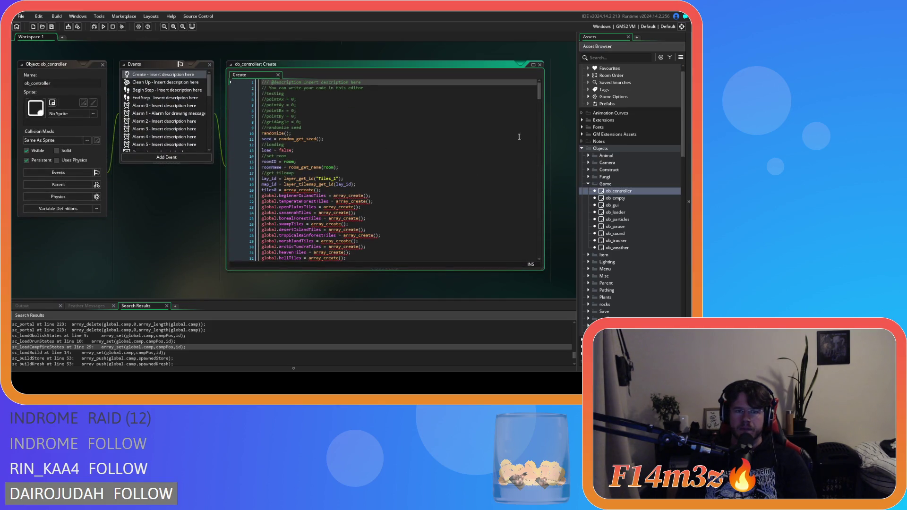
Step: Add 'campLength = 0' after the difficulty line in ob_controller's Create event and save
left_click(537, 99)
mouse_move(538, 95)
left_mouse_down()
mouse_move(536, 249)
mouse_move(521, 118)
mouse_move(522, 250)
left_mouse_up()
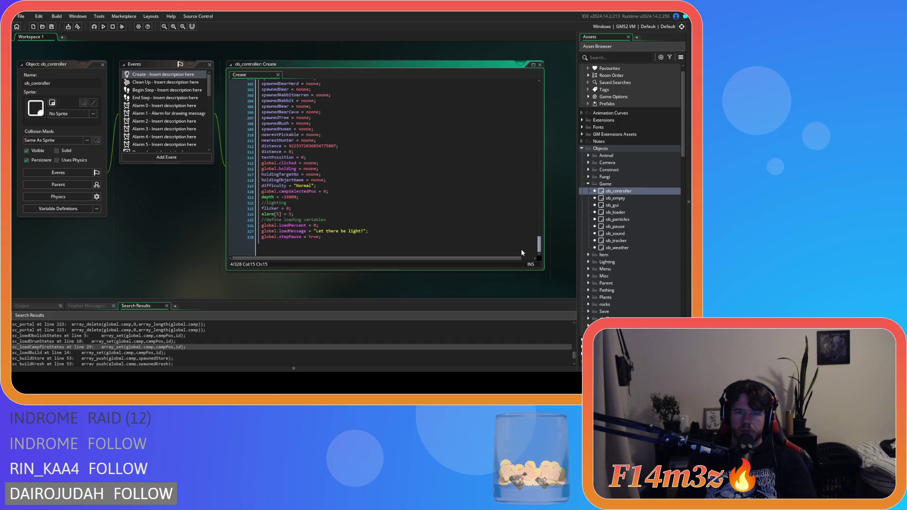
left_click(352, 185)
key("Return")
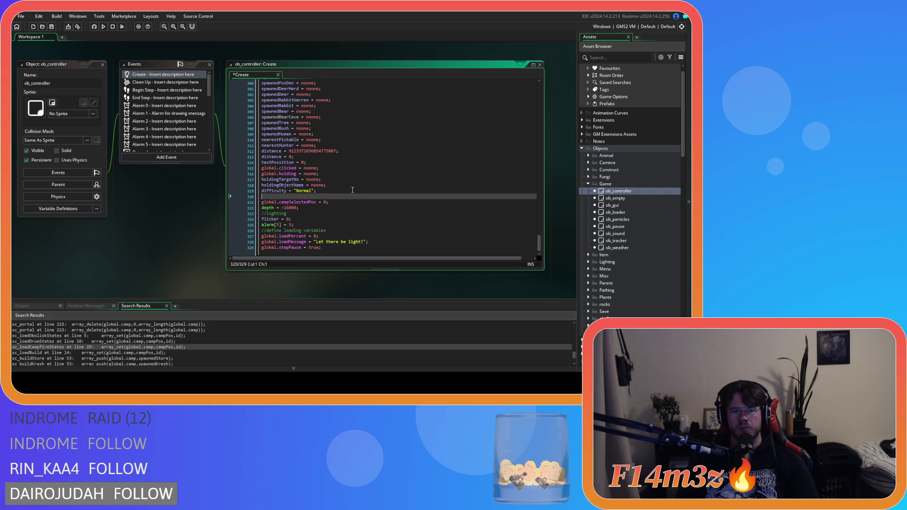
type("campL")
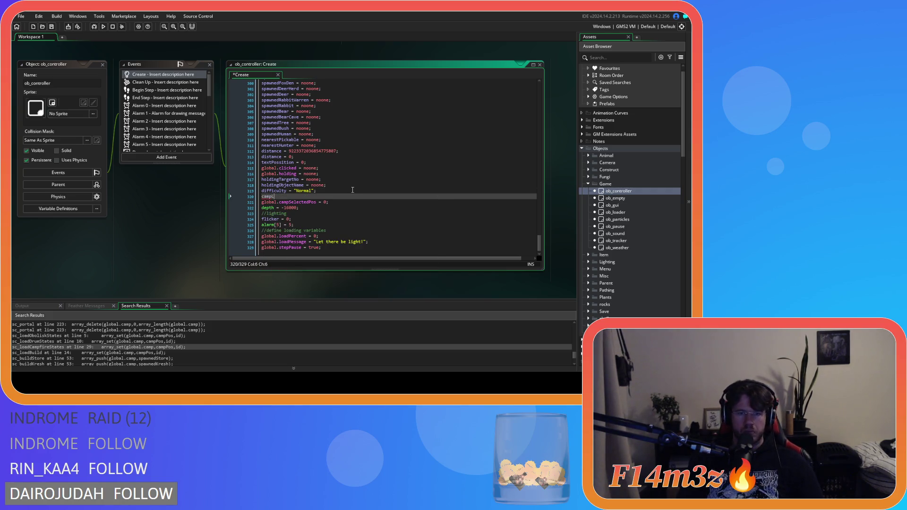
type("ength")
type(" = 0;")
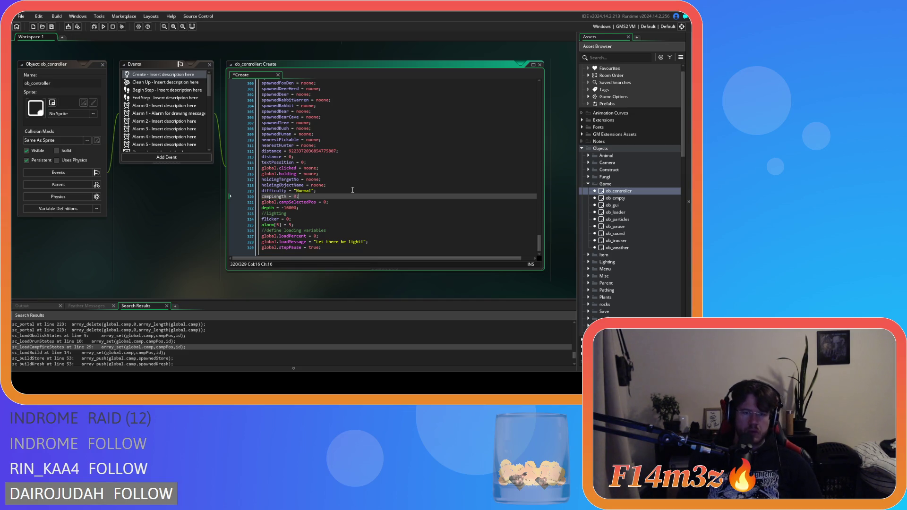
key("ctrl+s")
Step: Copy the word campLength and reopen sc_saveController at the heldHarvest line
left_click(276, 197)
double_click(276, 196)
key("ctrl+c")
left_click(588, 312)
scroll(644, 293, "down", 10)
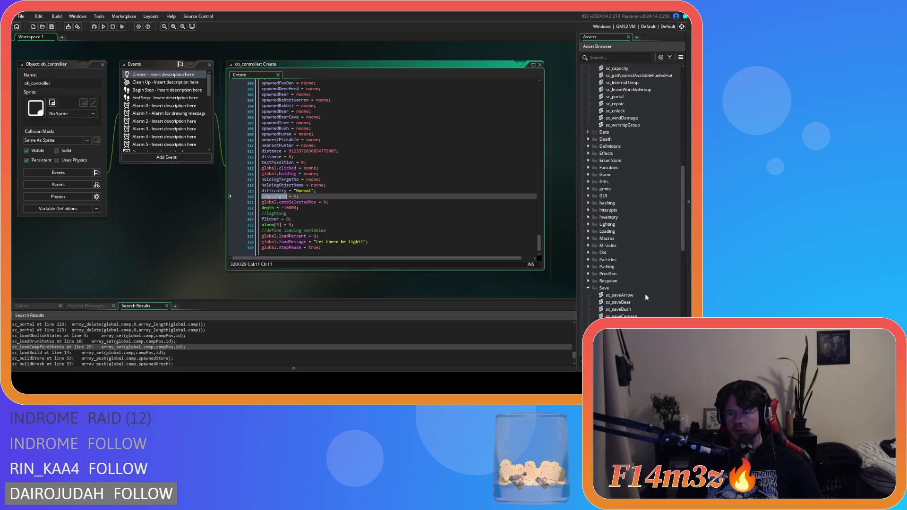
double_click(628, 146)
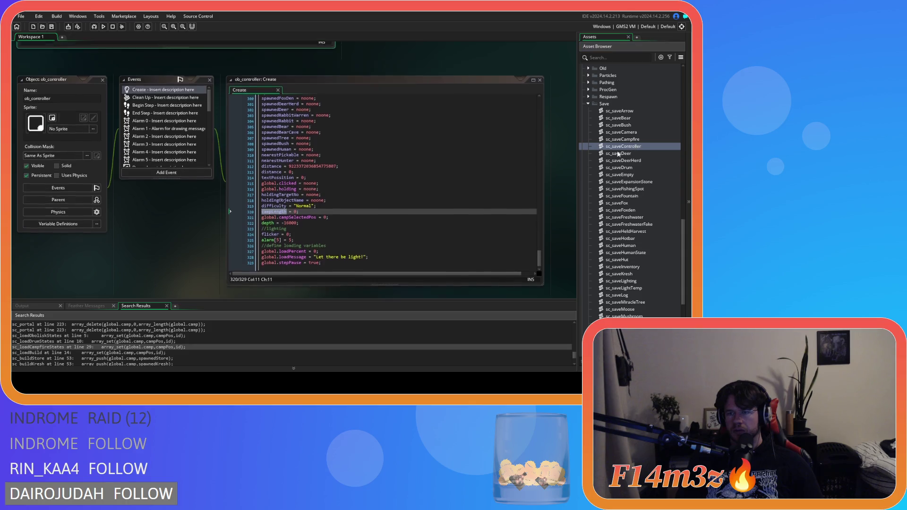
left_click(223, 194)
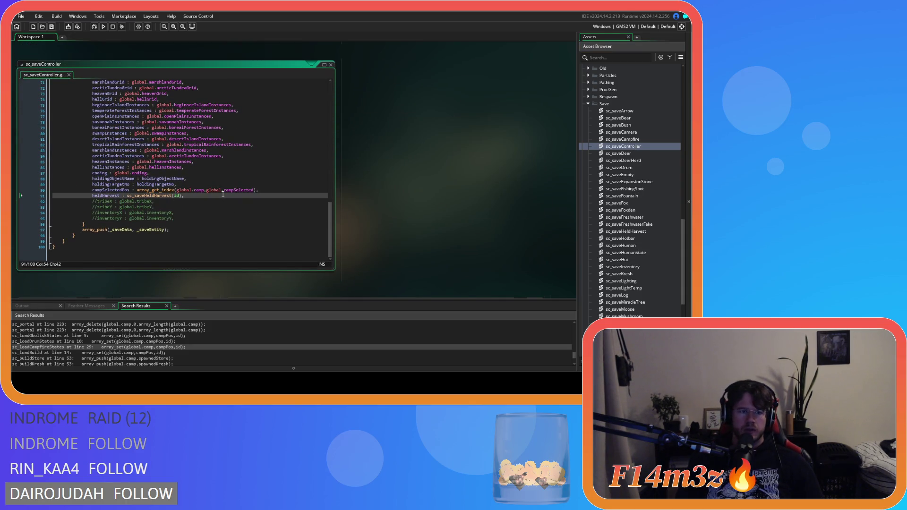
Step: Add campLength : array_length(global.camp) after heldHarvest in sc_saveController's save data and save
key("Return")
key("ctrl+v")
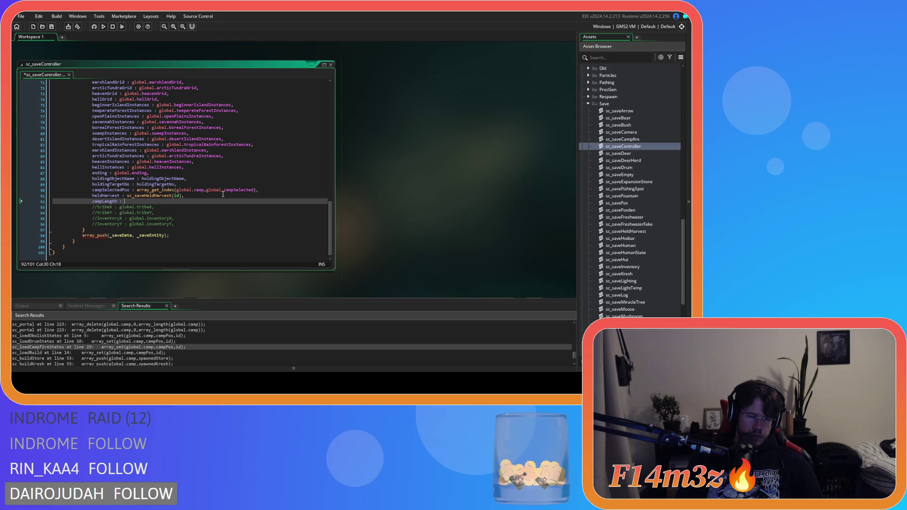
type("array_len")
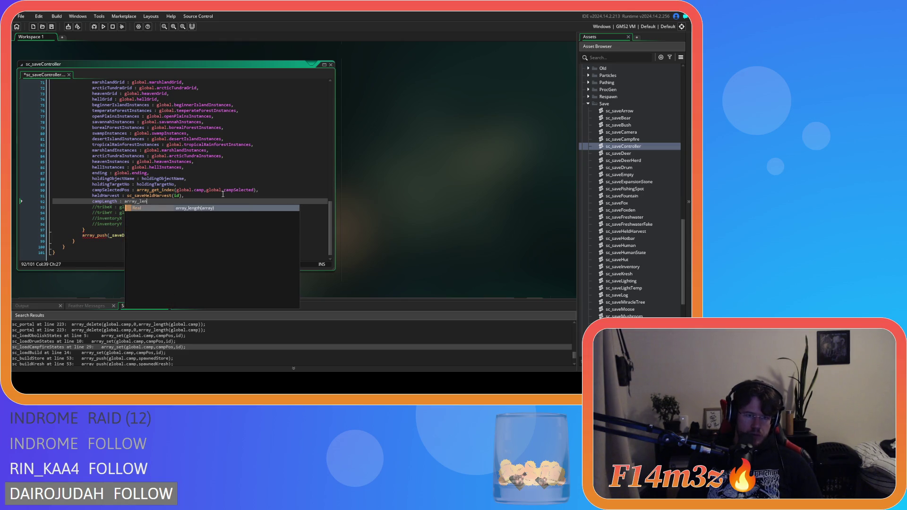
type("gth(global.camp")
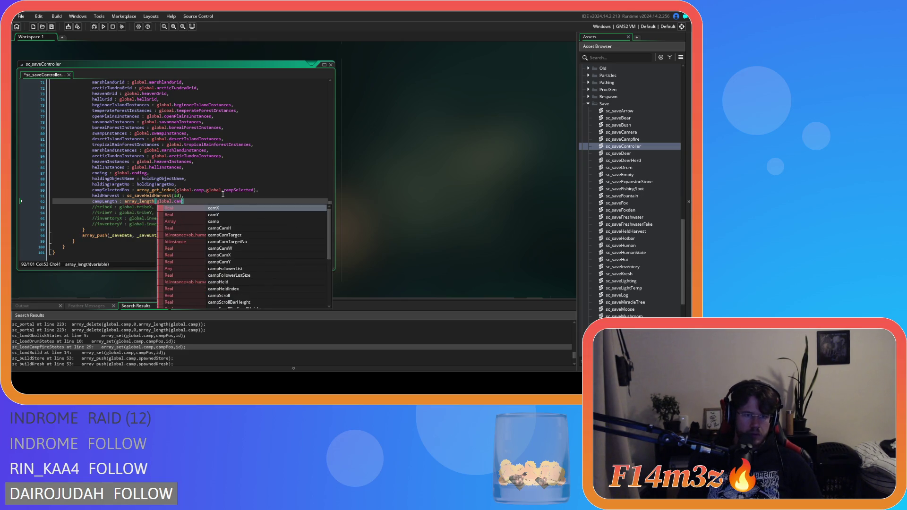
type(")")
key("BackSpace")
key("ctrl+s")
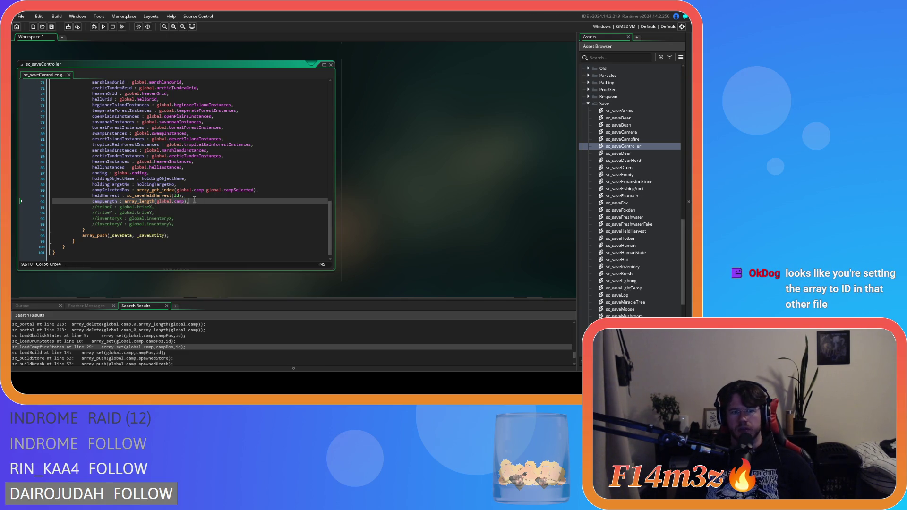
left_click_drag(113, 201, 166, 198)
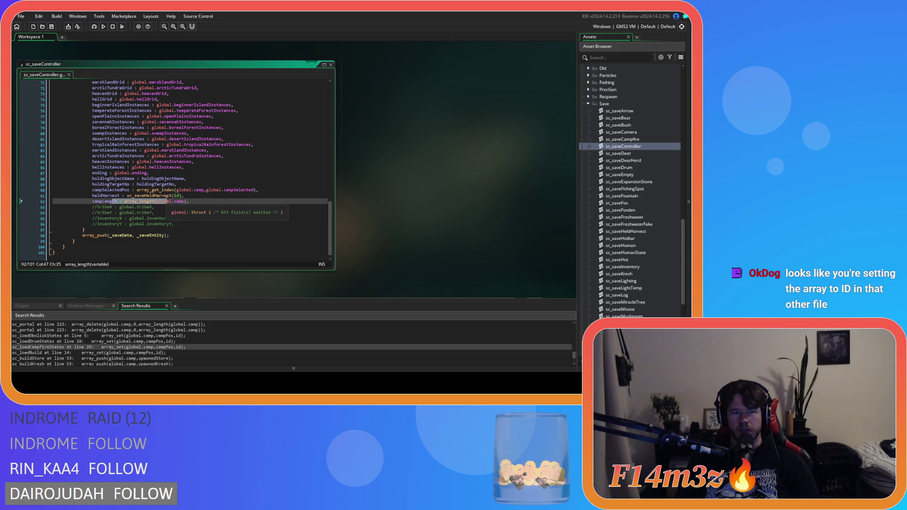
left_click(200, 203)
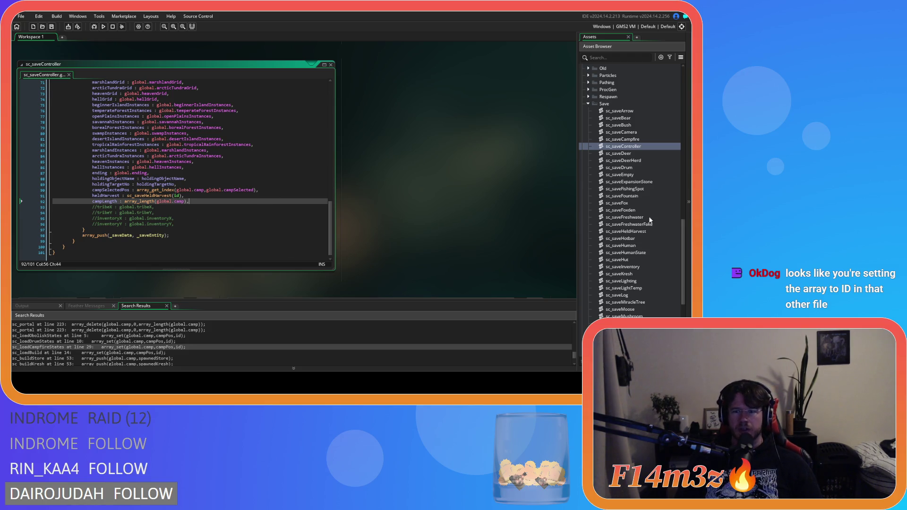
Step: Expand the Loading folder in the Asset Browser to reveal its sc_load scripts
scroll(636, 206, "up", 5)
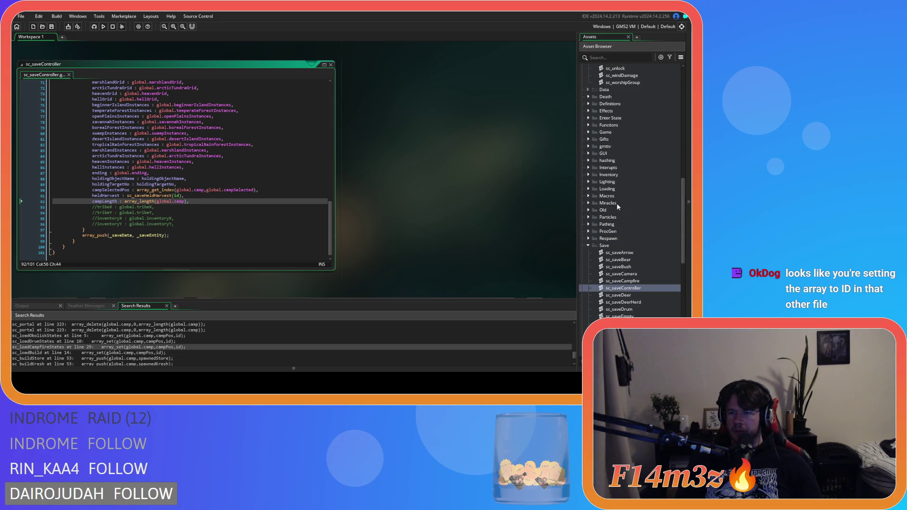
left_click(588, 189)
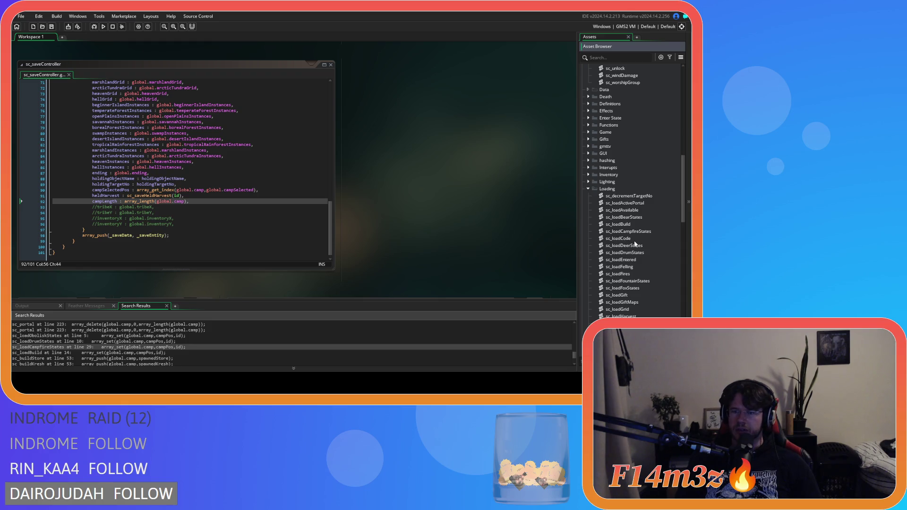
scroll(641, 272, "down", 4)
scroll(640, 281, "up", 4)
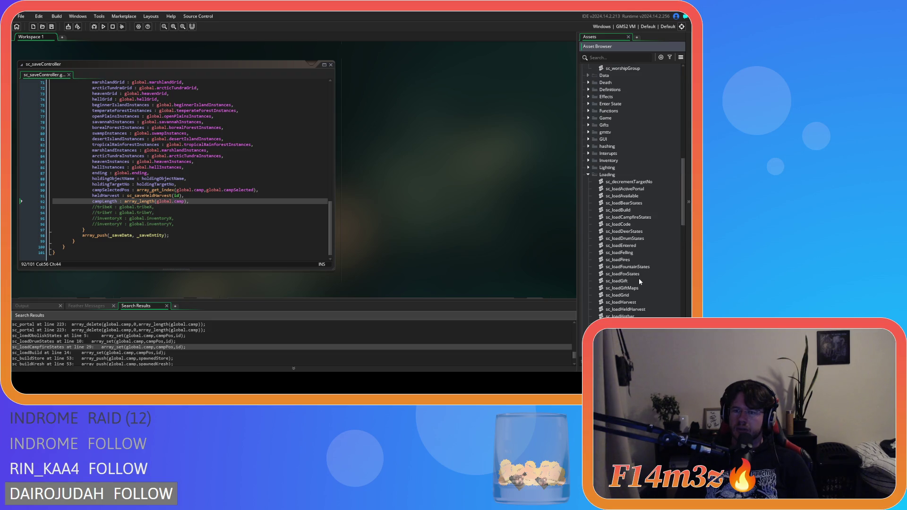
Step: Open sc_loadCode and place the caret after the loadGrid(id) call
double_click(640, 224)
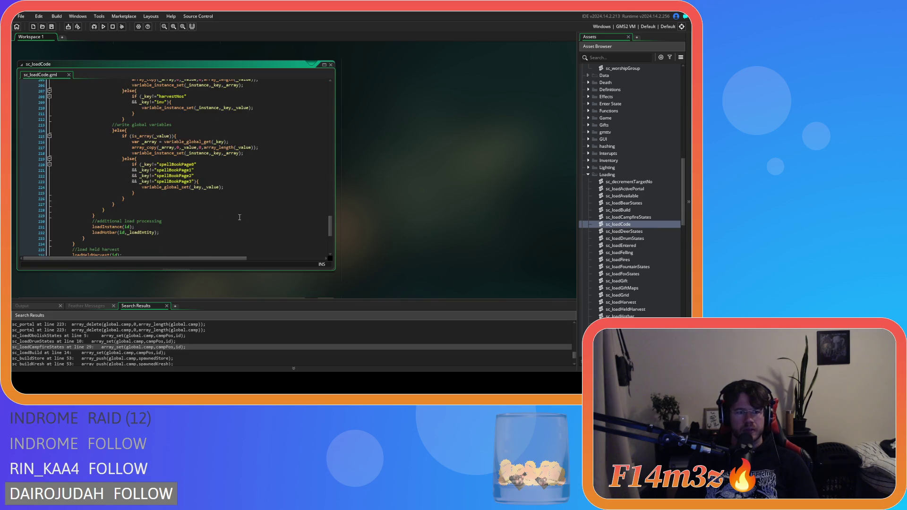
scroll(256, 211, "up", 15)
scroll(142, 233, "down", 8)
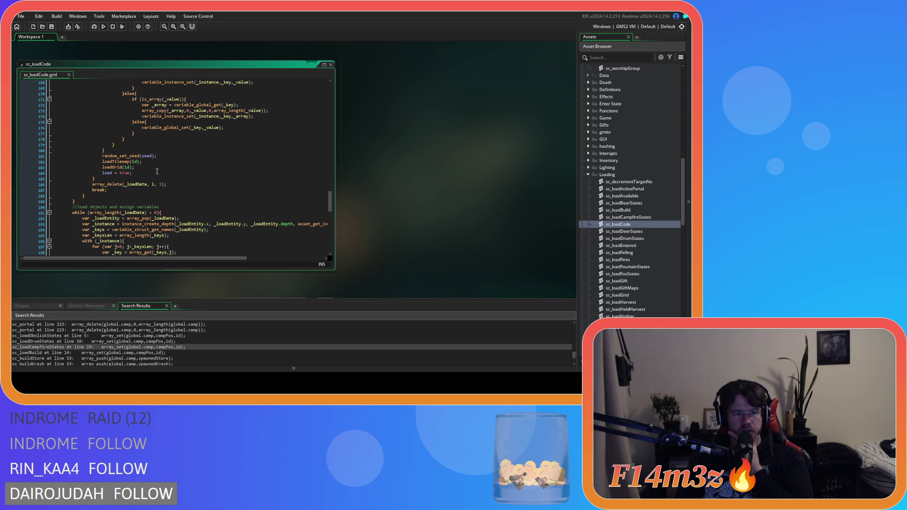
left_click(185, 193)
left_click(193, 167)
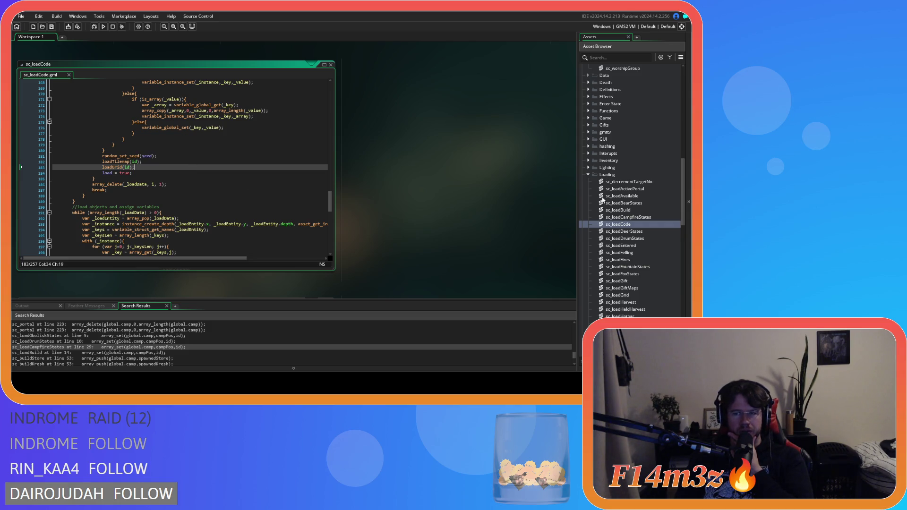
Step: Select the Loading folder in the Asset Browser and bring up its options
left_click(588, 175)
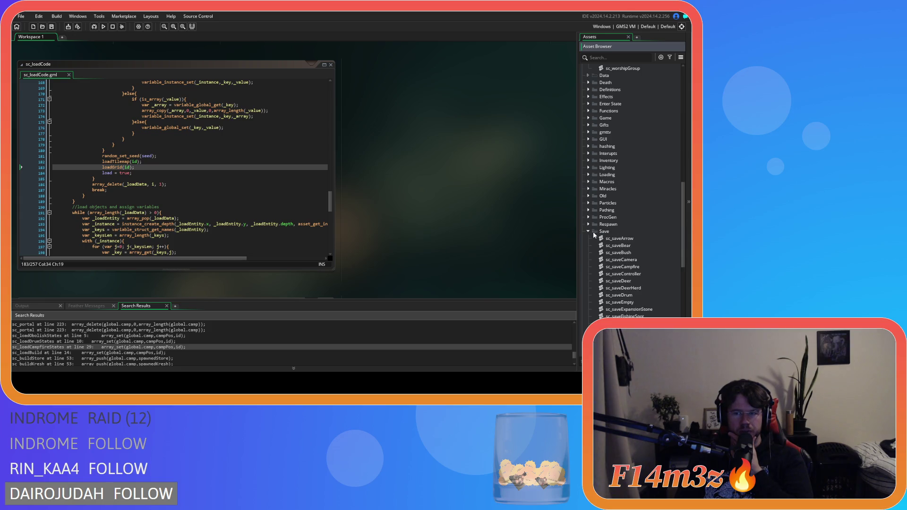
left_click(588, 175)
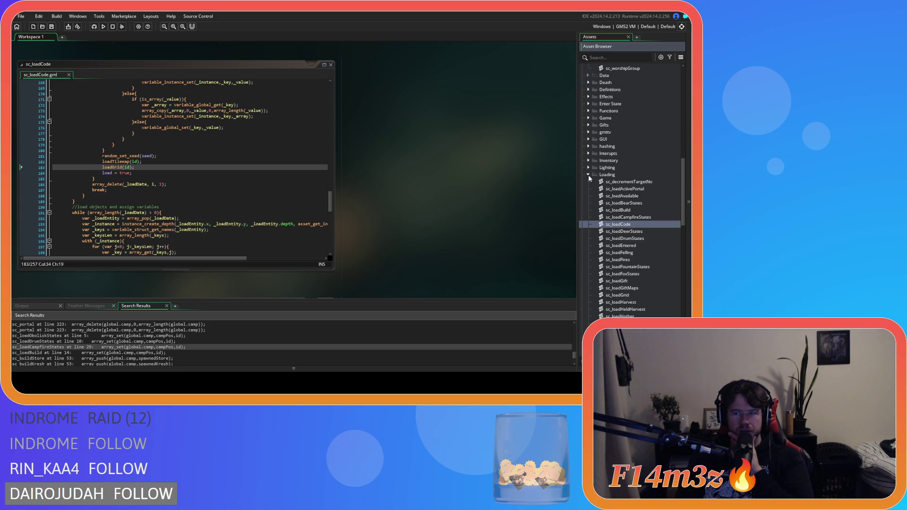
left_click(623, 176)
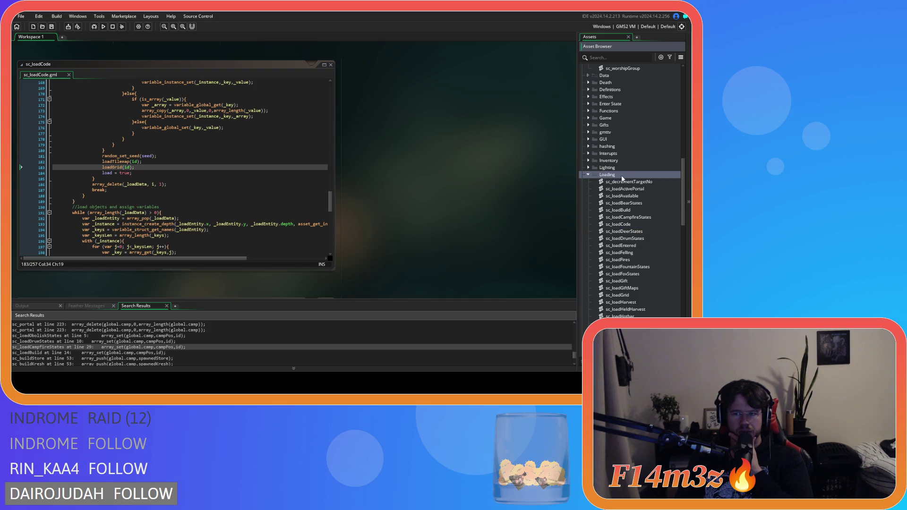
right_click(622, 178)
Step: Create a new script named sc_loadCamp inside the Loading folder
mouse_move(600, 179)
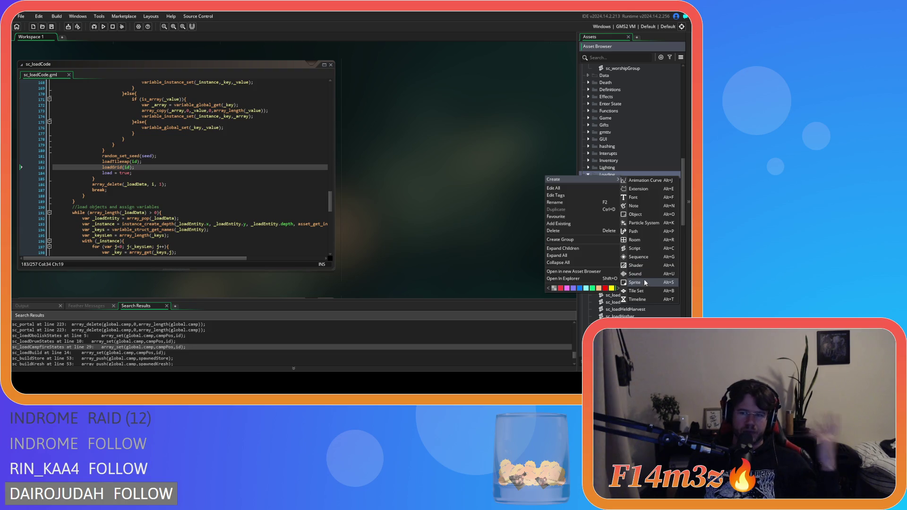
left_click(645, 249)
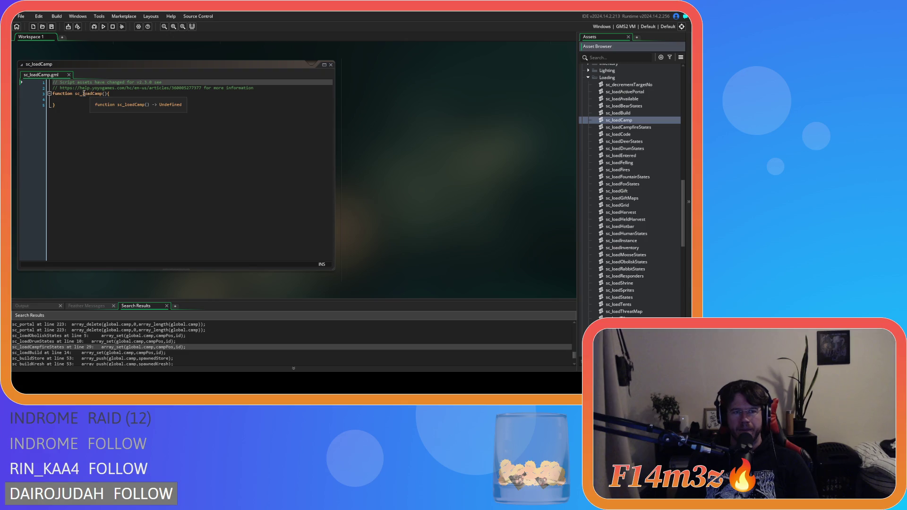
Step: Name the loadCamp function's parameter _instance
left_click(107, 112)
key("BackSpace")
key("BackSpace")
key("BackSpace")
key("Right")
key("Right")
key("Right")
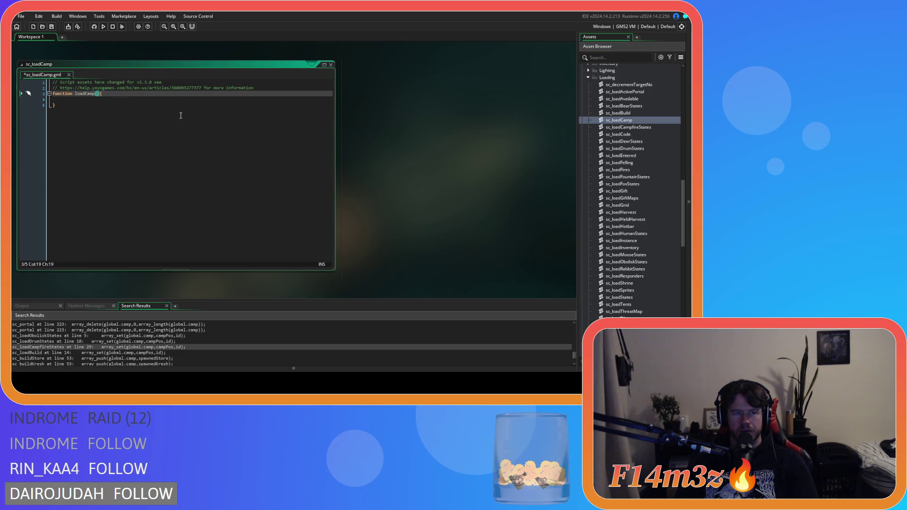
type("_in")
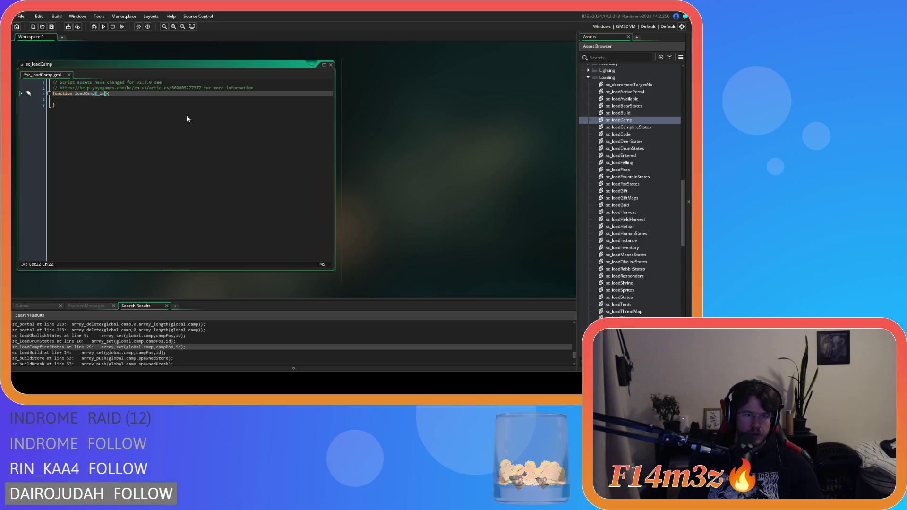
type("stance")
Step: Check the loadGrid(_instance) definition in sc_loadGrid, close it, and return to loadCamp's body
scroll(452, 234, "down", 10)
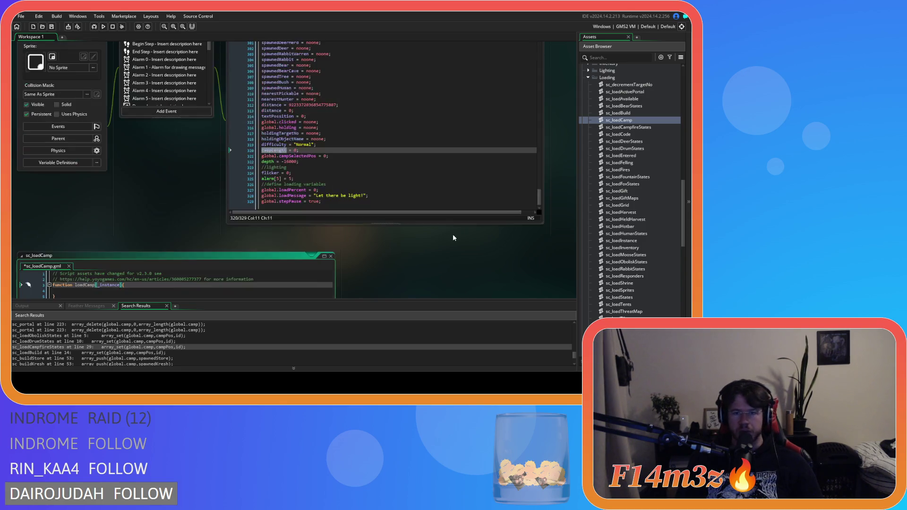
scroll(399, 164, "down", 10)
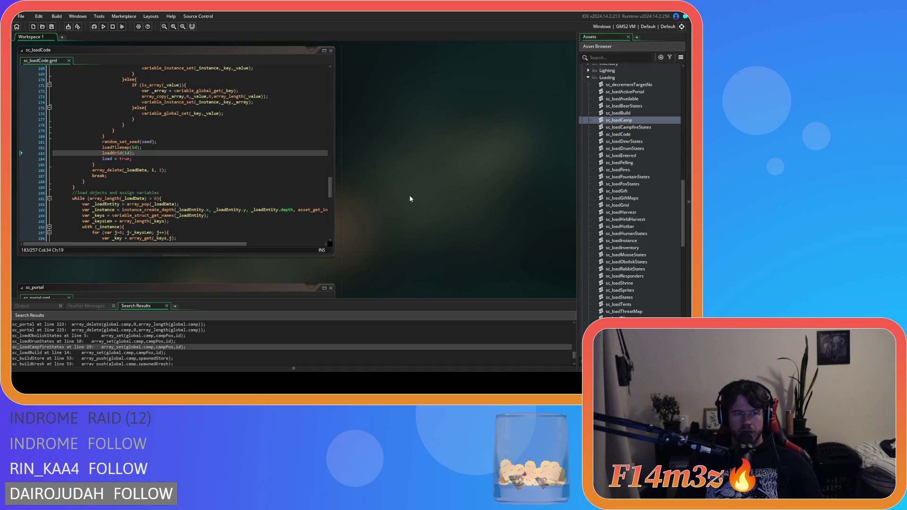
scroll(410, 199, "up", 10)
scroll(198, 210, "down", 2)
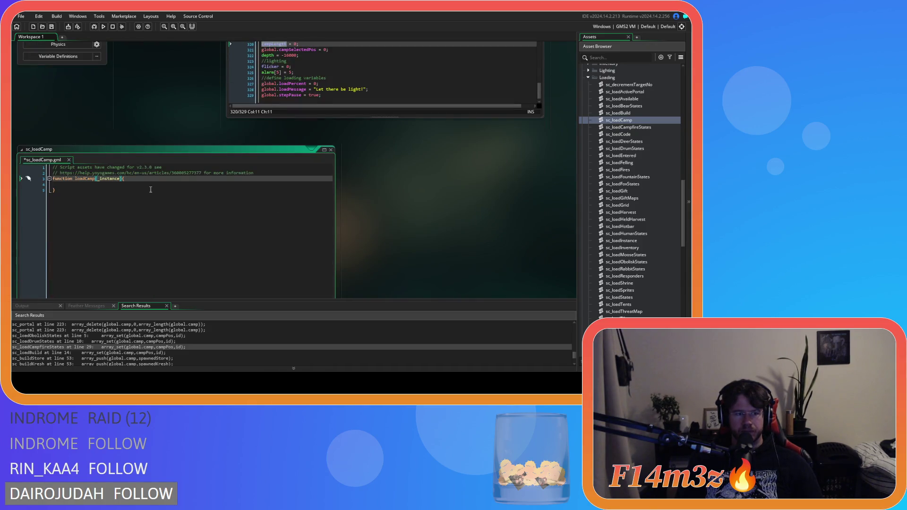
scroll(390, 233, "up", 3)
scroll(390, 232, "down", 5)
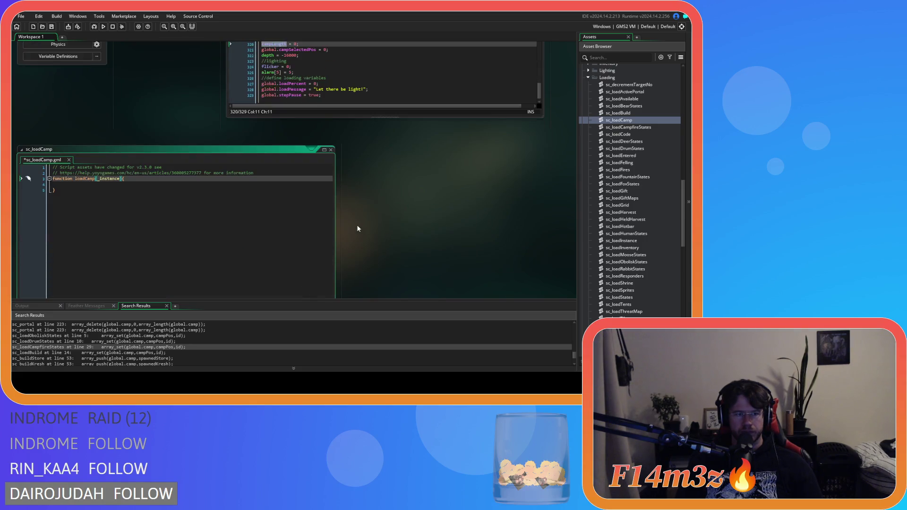
scroll(265, 208, "up", 10)
scroll(359, 201, "down", 10)
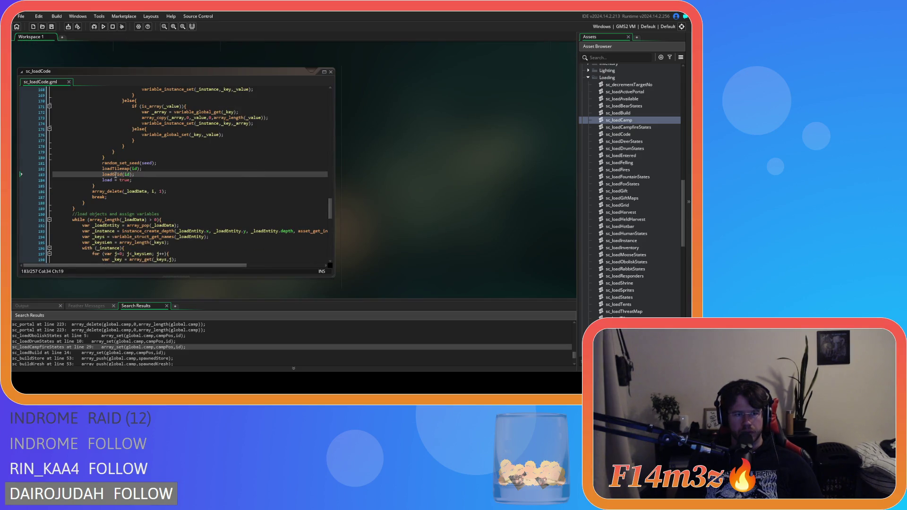
scroll(120, 159, "up", 1)
left_click(110, 189)
middle_click(110, 188)
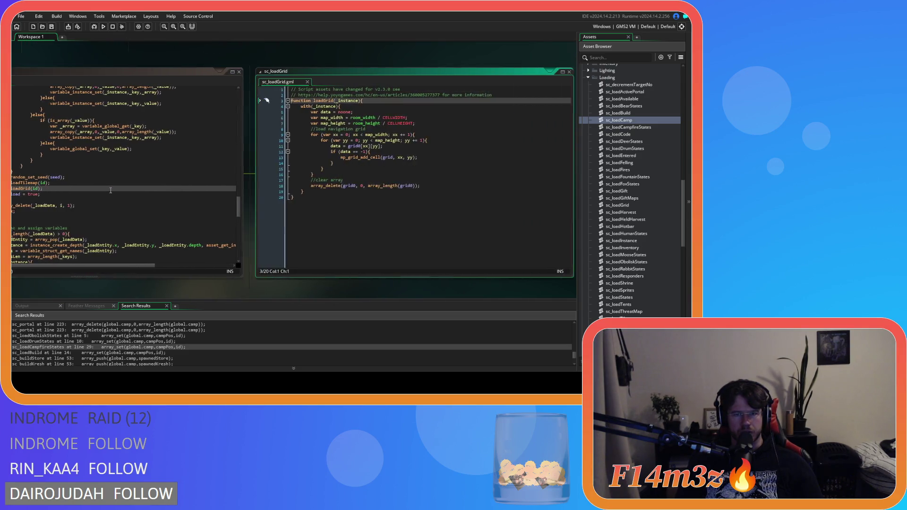
left_click(300, 82)
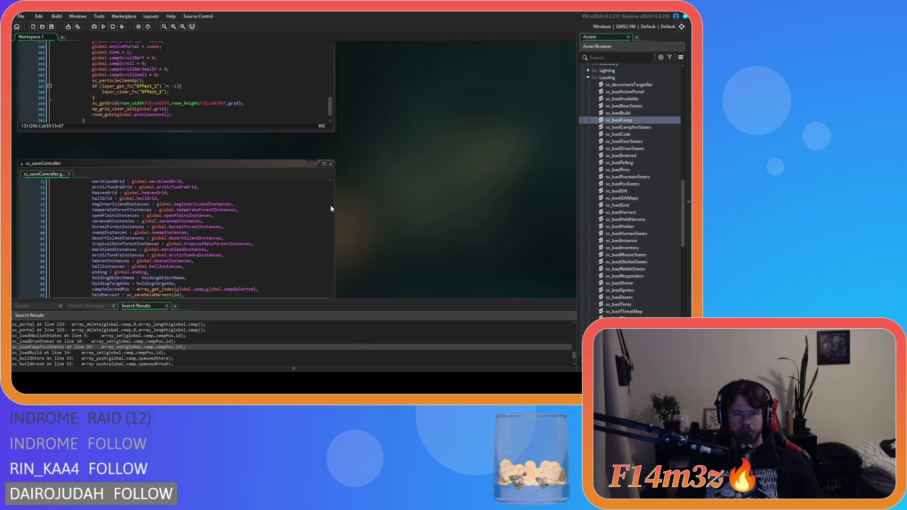
left_click(88, 120)
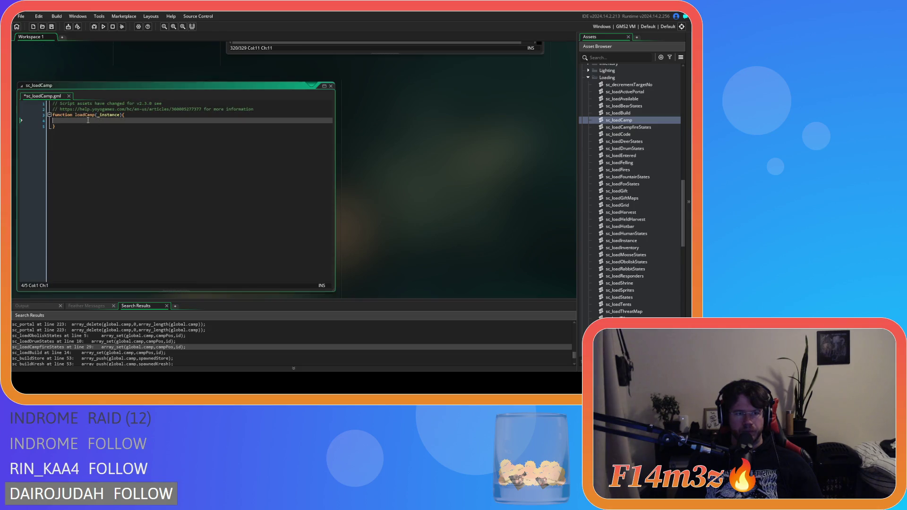
Step: Write an empty with(_instance){ } block in loadCamp and save the script
type("with")
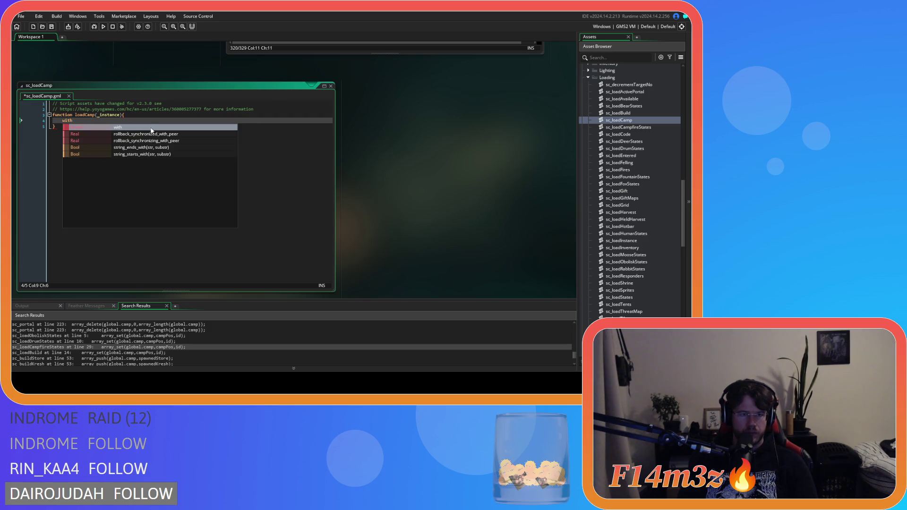
type("()_instance)")
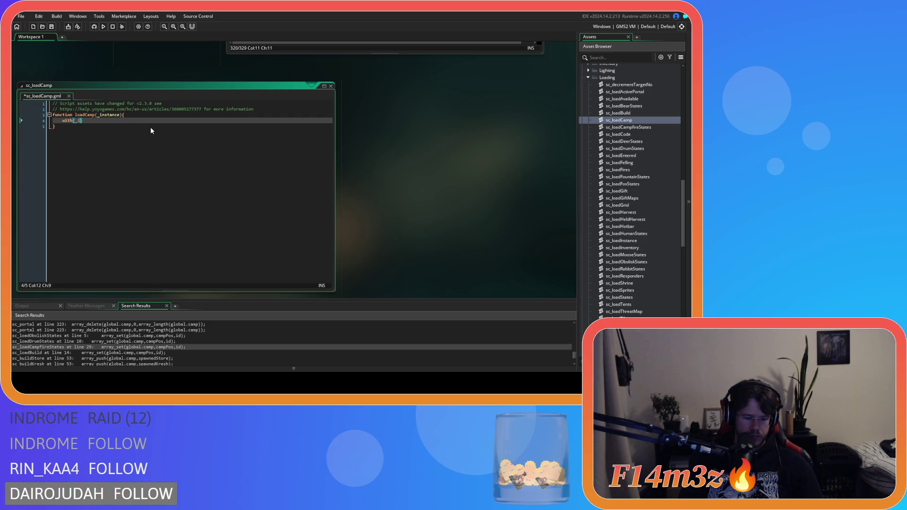
type("{")
key("Return")
key("Return")
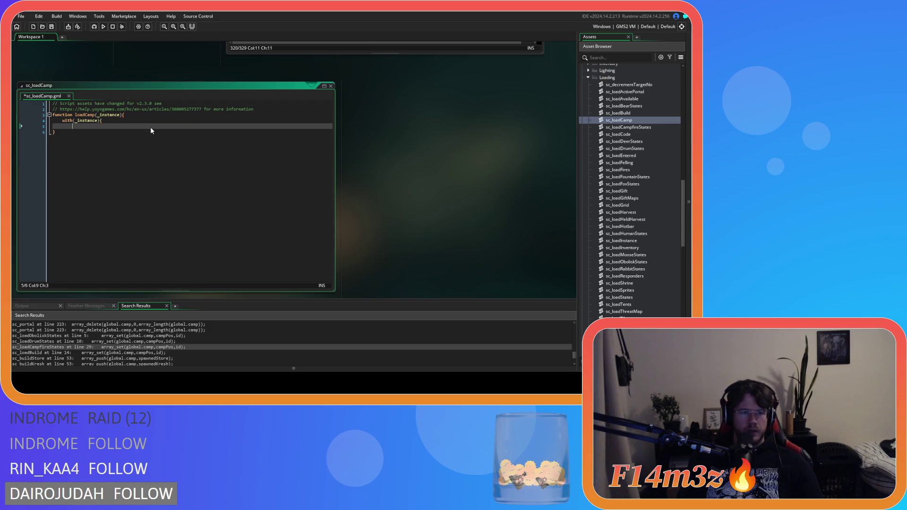
key("Up")
key("ctrl+s")
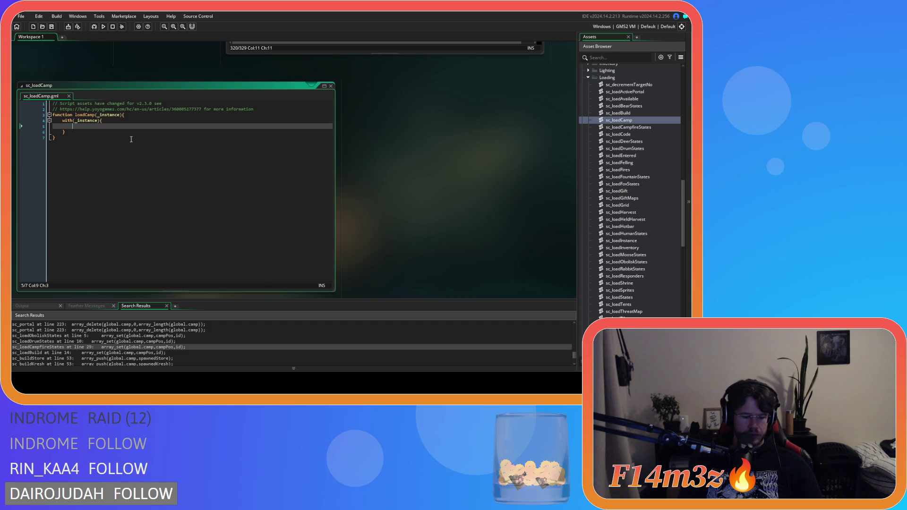
Step: Fill the with block with array_insert(global.camp,campLength-1,0); and save sc_loadCamp
type("arra")
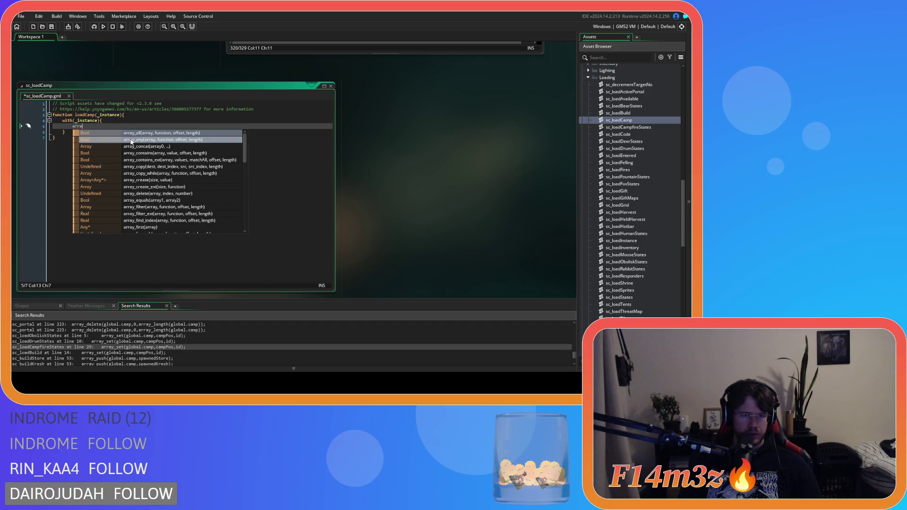
type("y_ins")
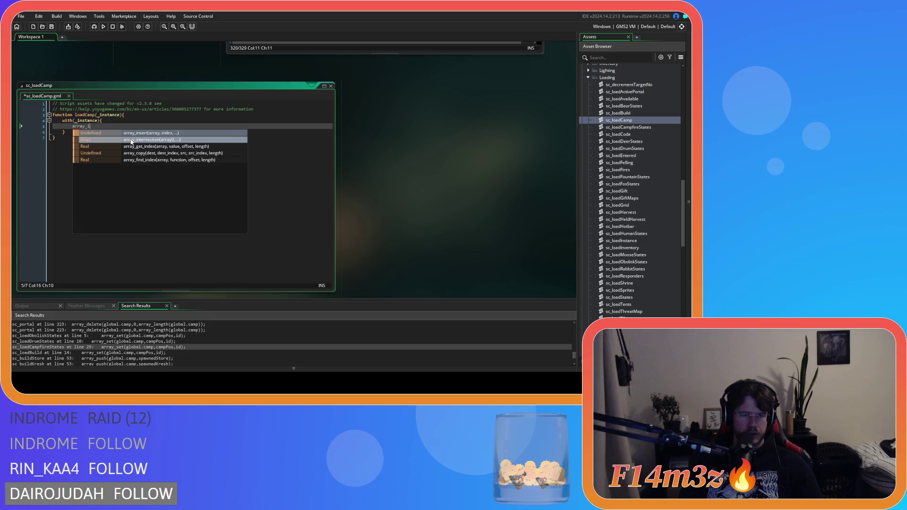
key("Return")
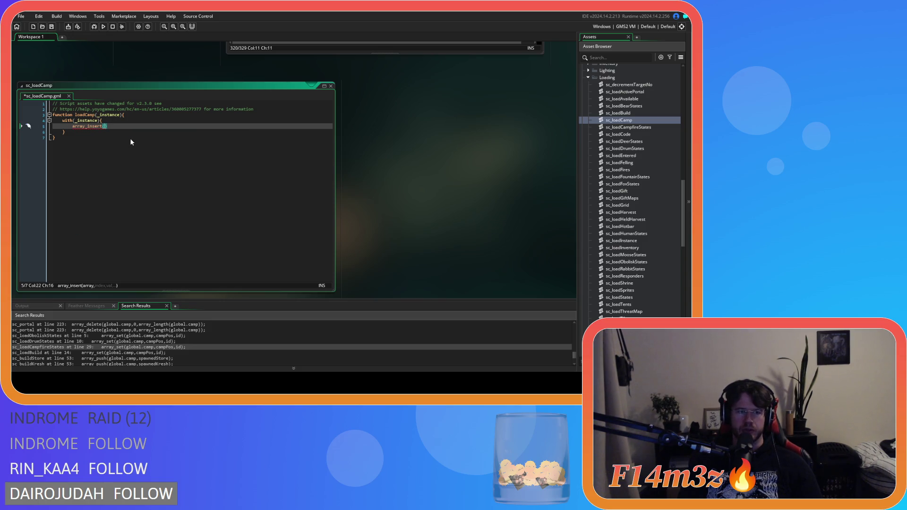
type("global.cam")
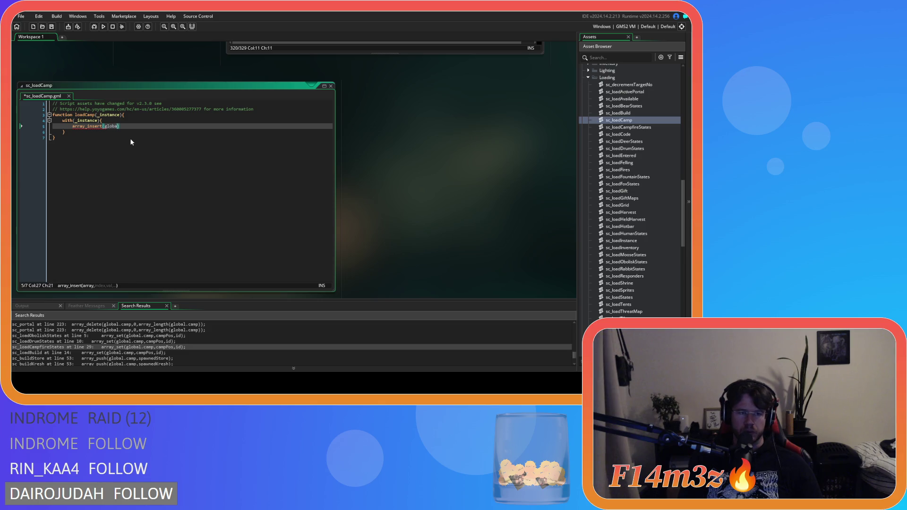
type("p,")
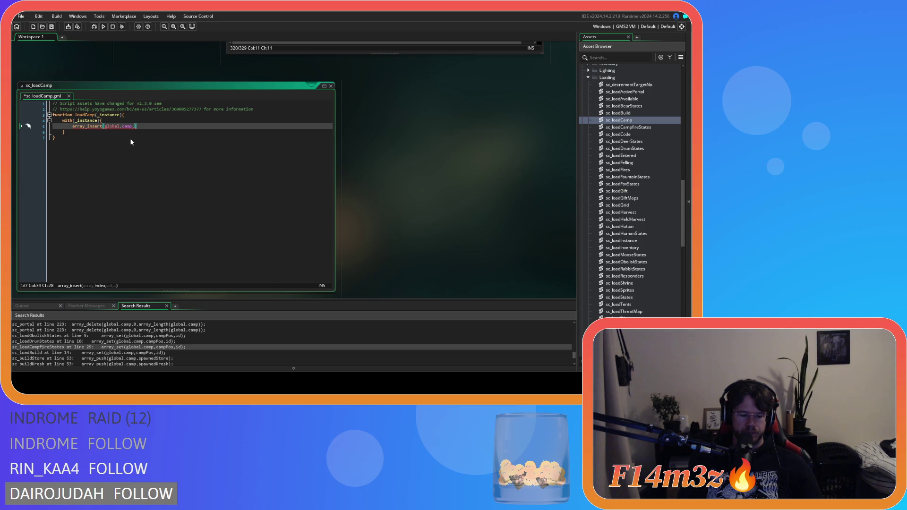
type("array")
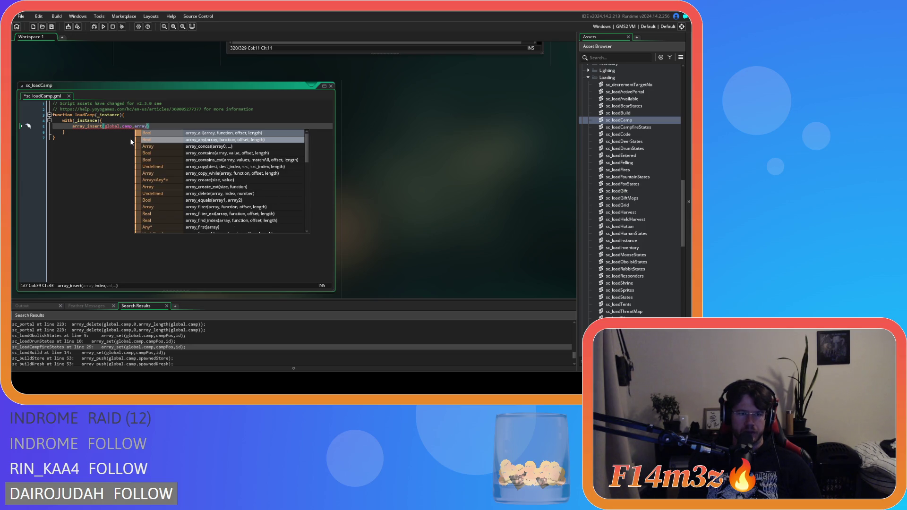
key("BackSpace")
key("BackSpace")
key("BackSpace")
type("campLen")
type("gth,")
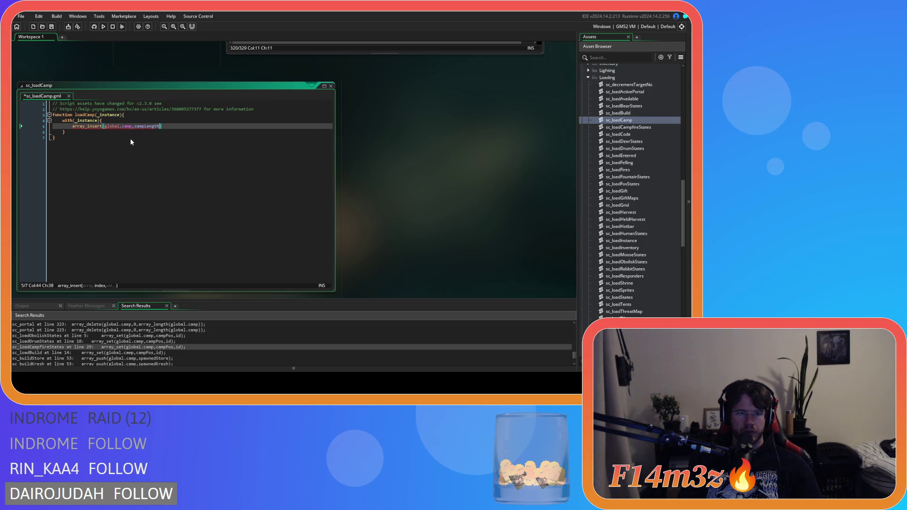
type("0)")
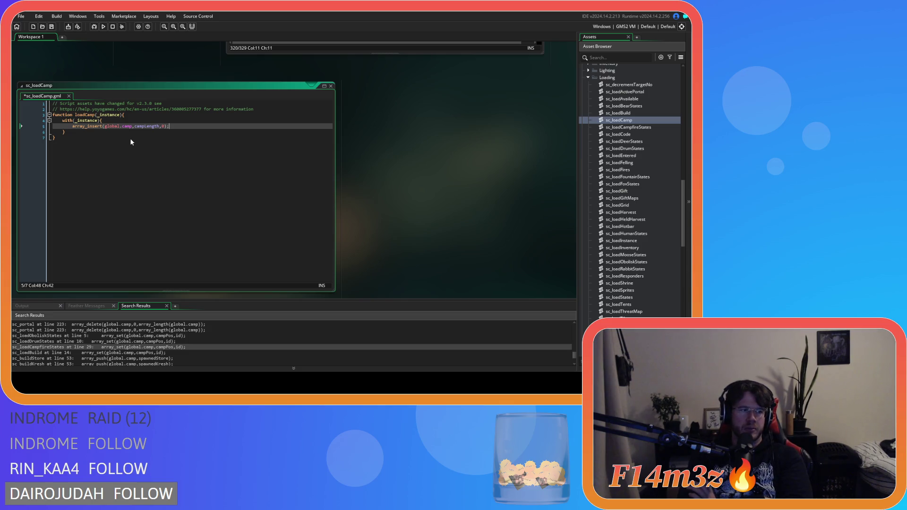
key("Left")
key("Left")
key("Left")
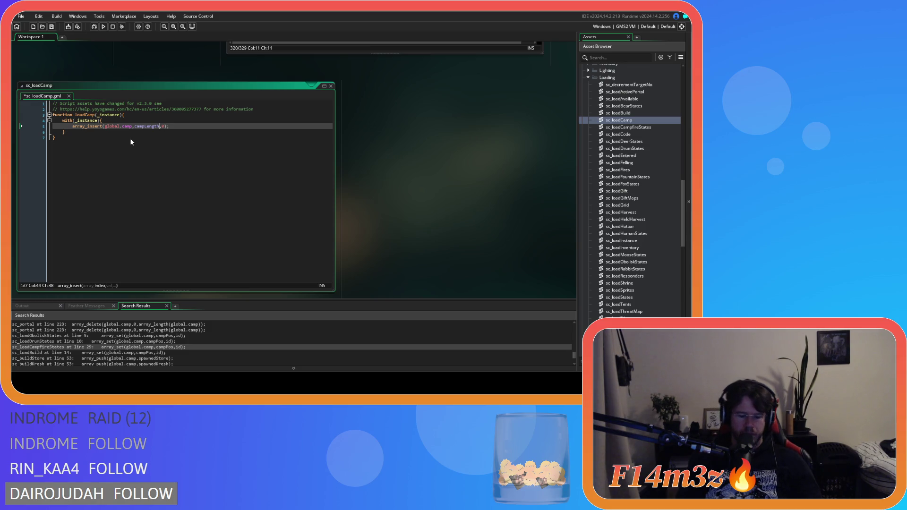
type("-1")
left_click(209, 126)
key("ctrl+s")
left_click(171, 141)
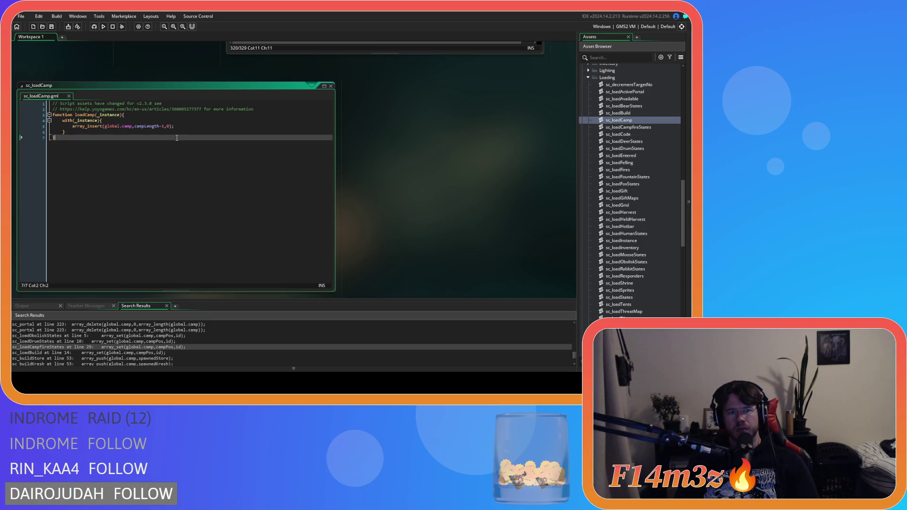
double_click(168, 127)
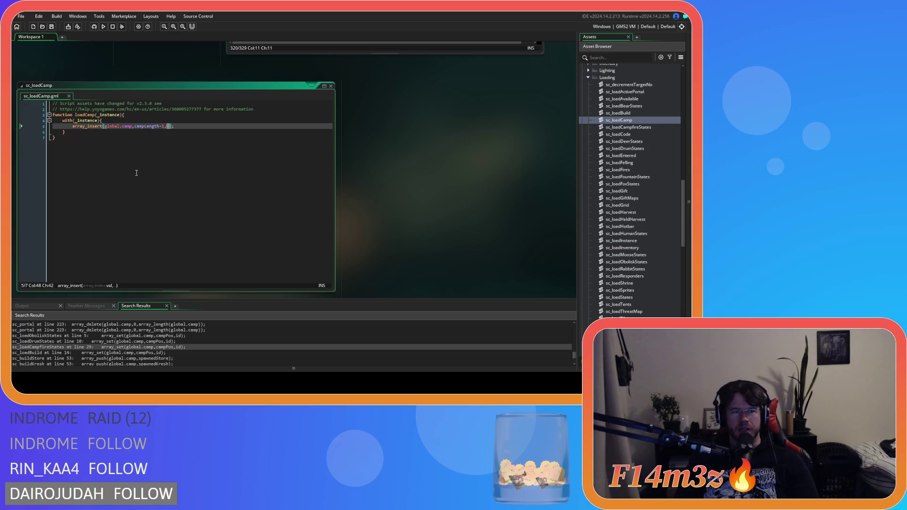
left_click(220, 122)
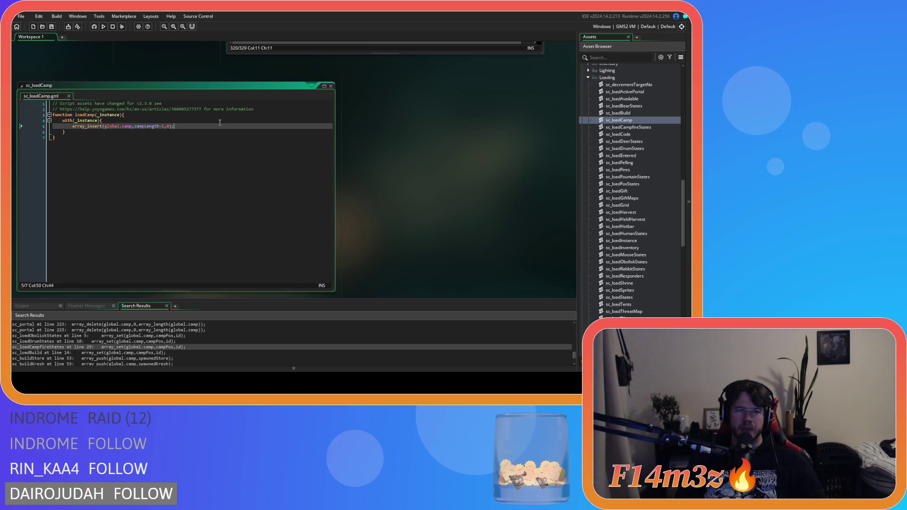
scroll(411, 220, "up", 3)
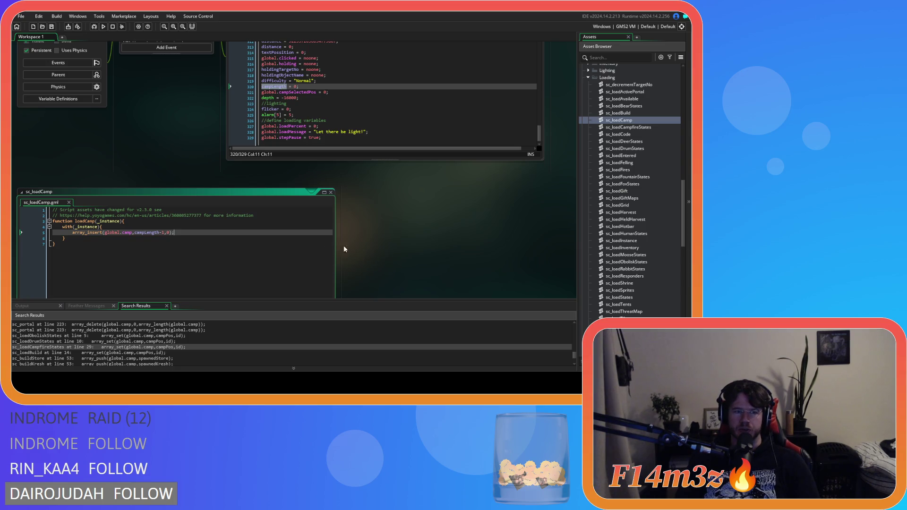
Step: Back in sc_loadCode, add an empty line after loadGrid(id); on line 183
scroll(369, 254, "up", 10)
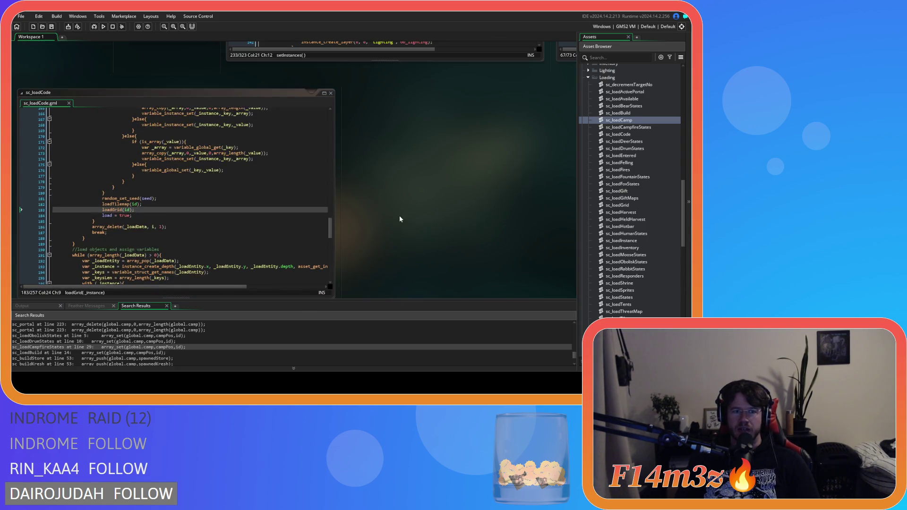
scroll(402, 218, "down", 8)
scroll(291, 190, "up", 9)
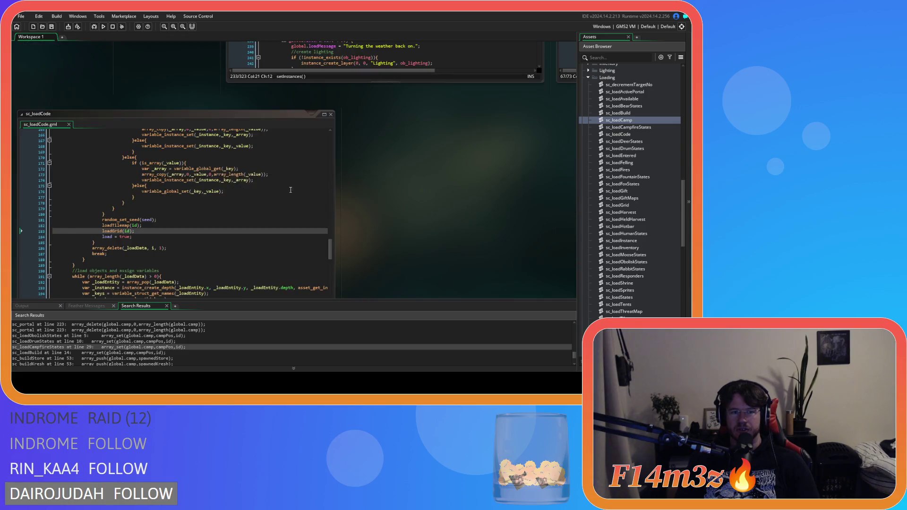
scroll(390, 212, "down", 2)
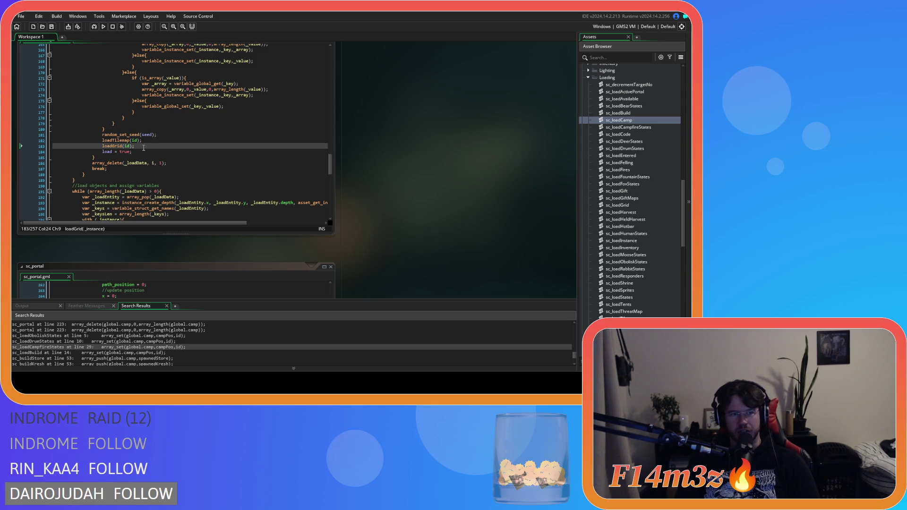
left_click(146, 147)
key("Return")
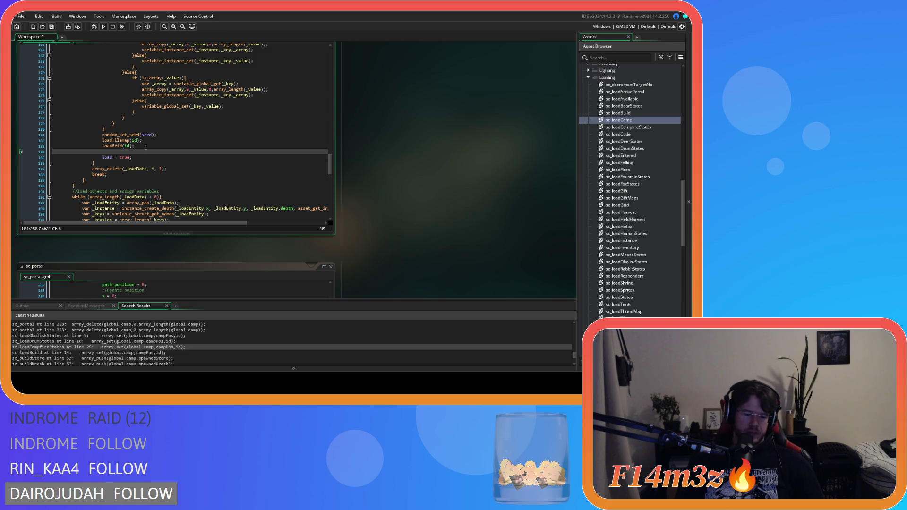
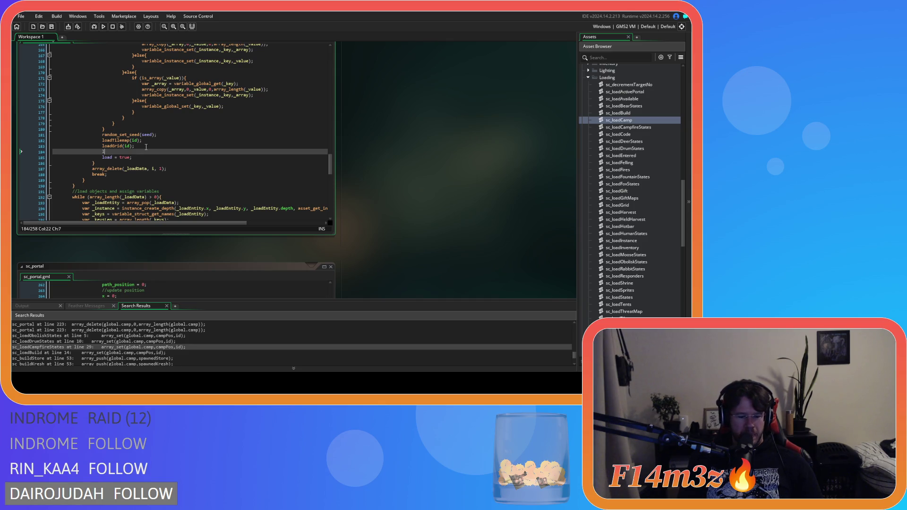
Step: Add loadCamp(id) on line 184 under loadGrid(id), then build and run the game with F5
type("oadCamp")
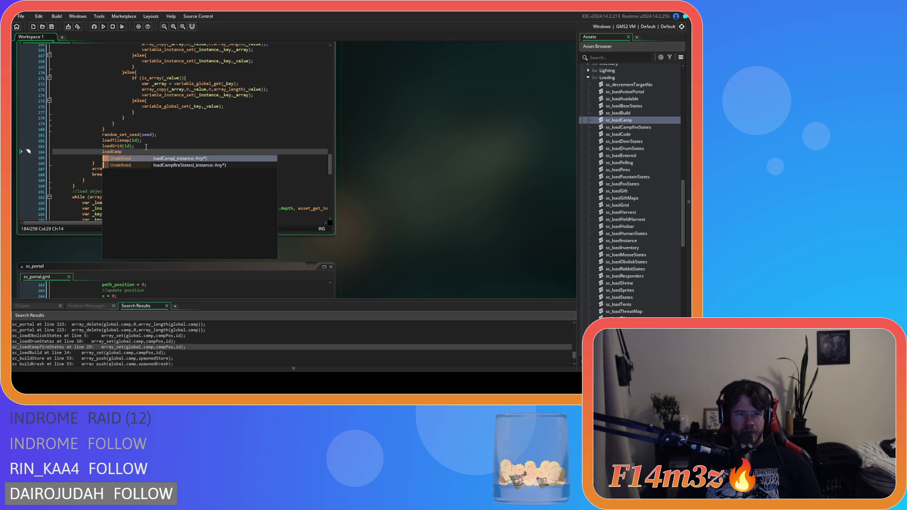
type("(id);")
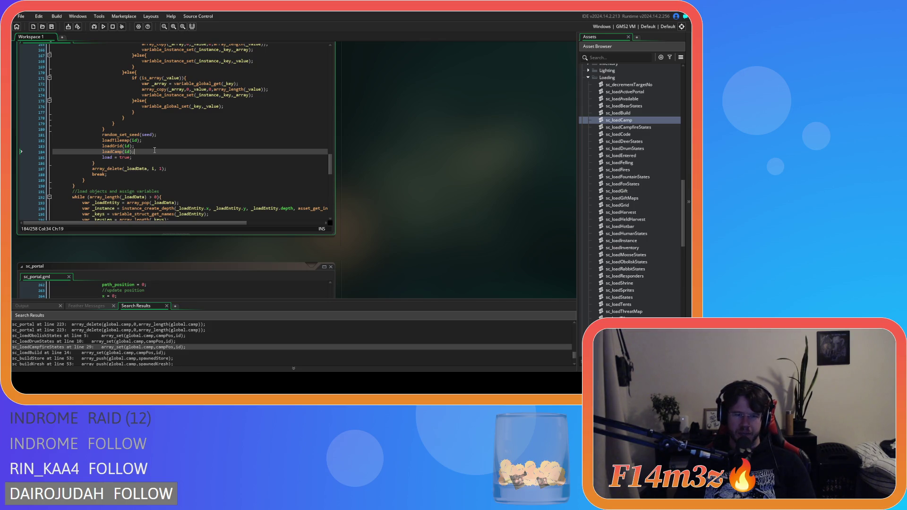
key("F5")
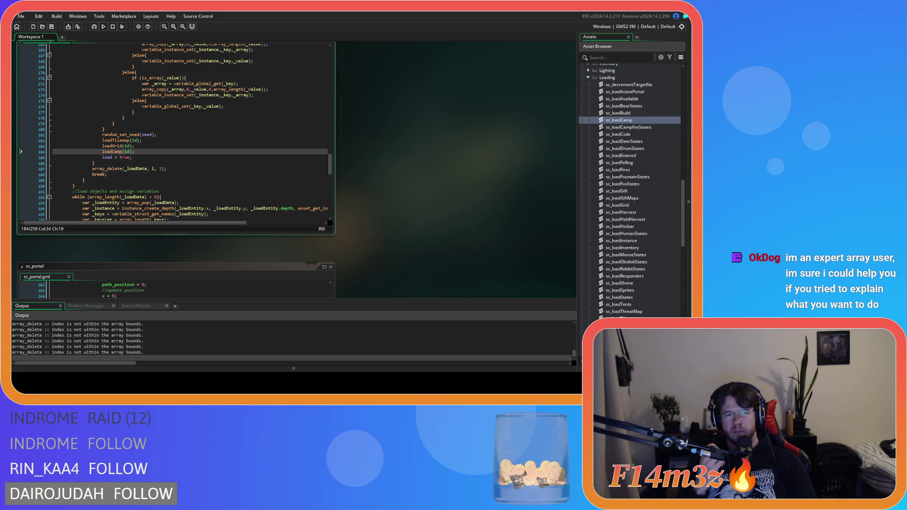
Step: Set the running game's speed back to 1x
key("minus")
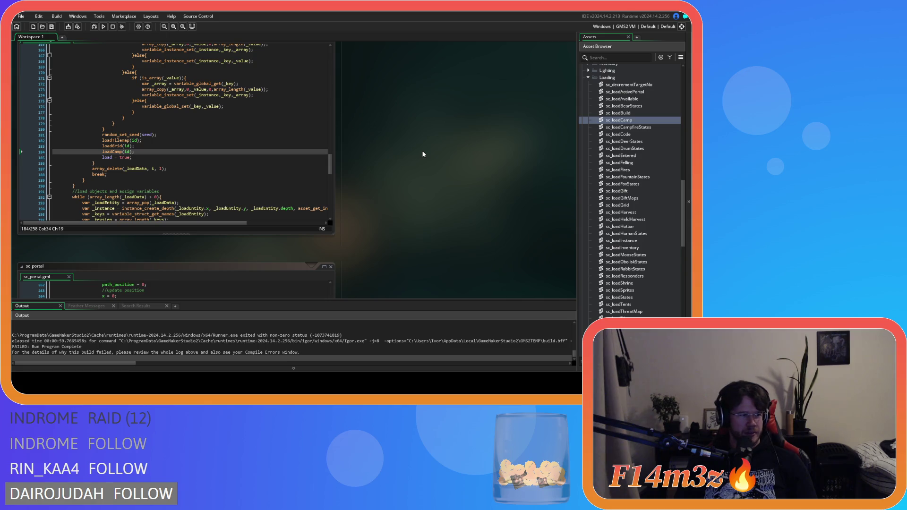
Step: Rebuild and run the project again with F5
key("F5")
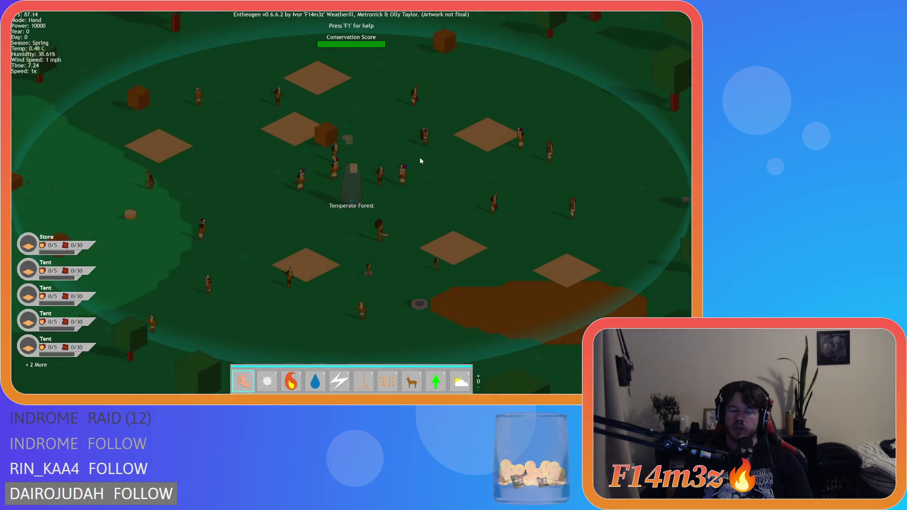
Step: Quit the running Entheogen test game and confirm closing it
key("Escape")
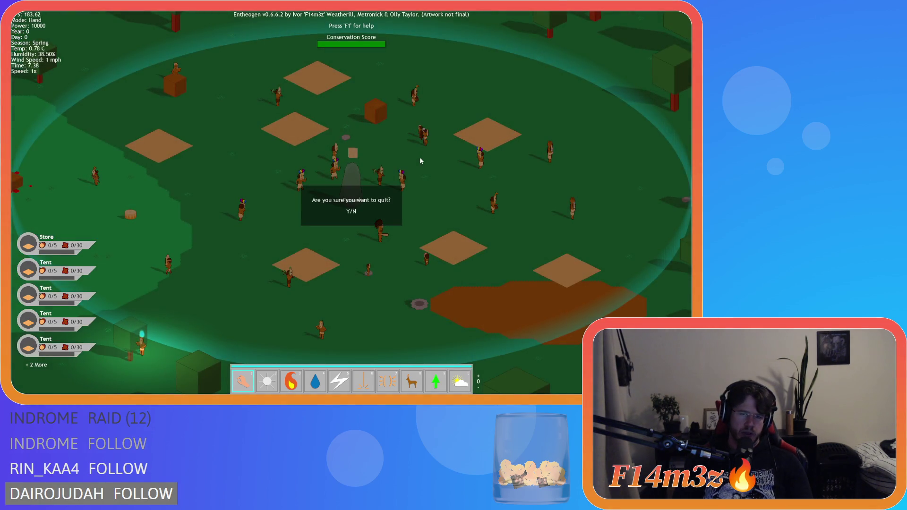
key("Return")
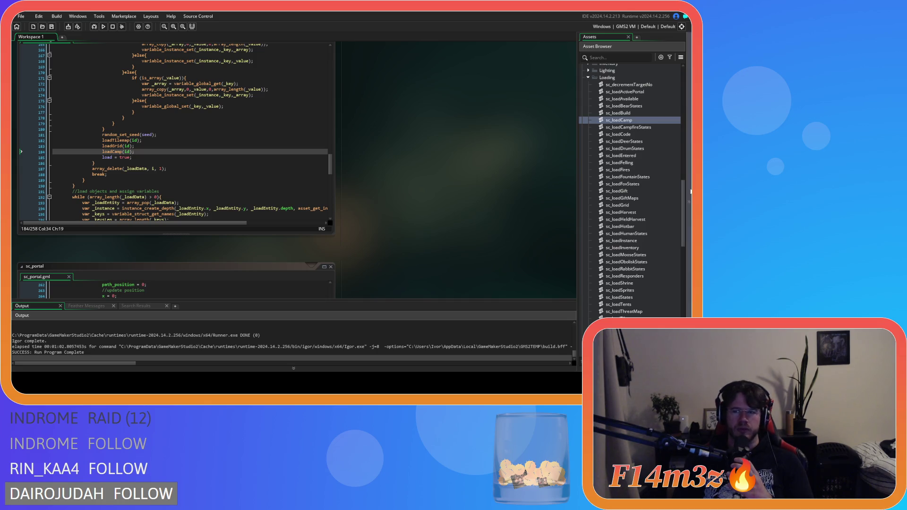
Step: Find the sc_getInstances script under Scripts > Game in the Asset Browser and open it
scroll(652, 175, "up", 10)
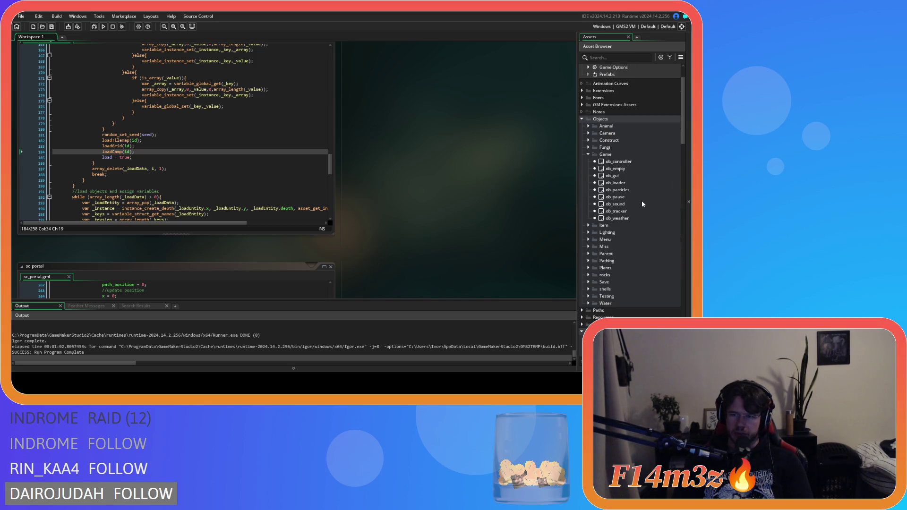
scroll(641, 203, "down", 10)
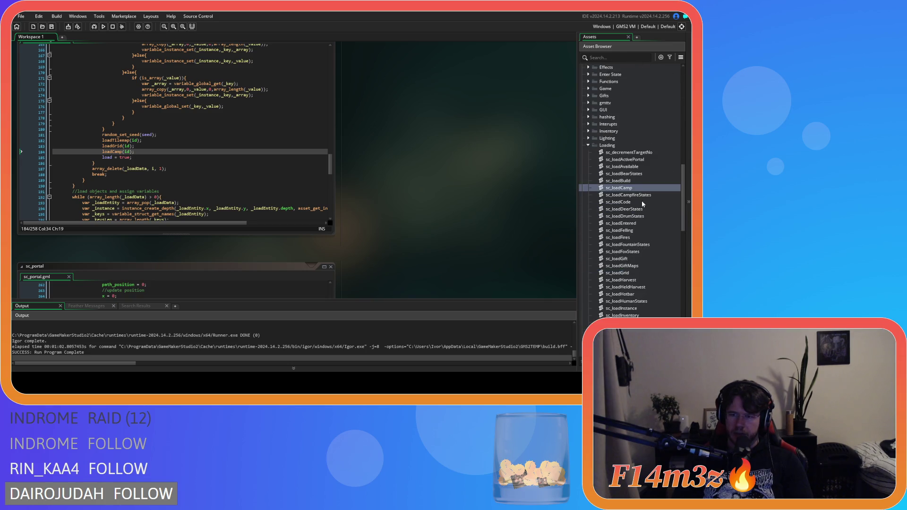
scroll(636, 208, "up", 5)
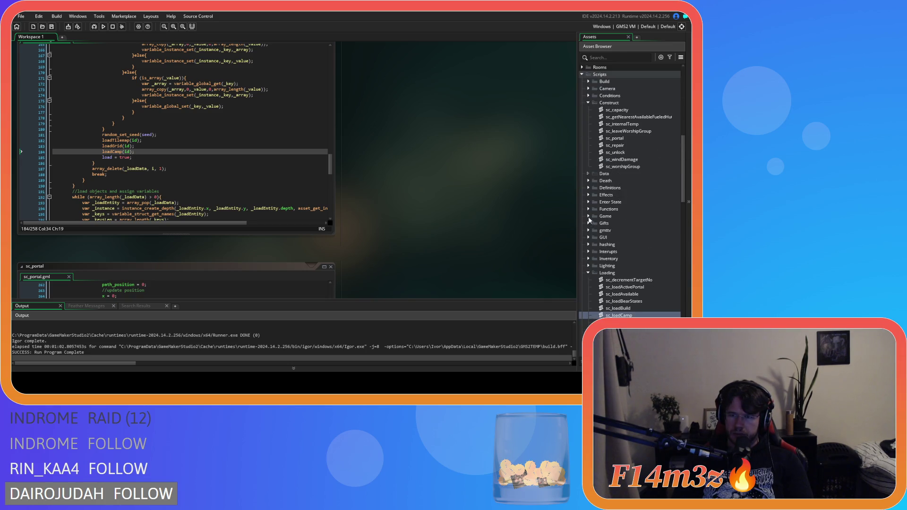
scroll(599, 222, "down", 2)
left_click(633, 181)
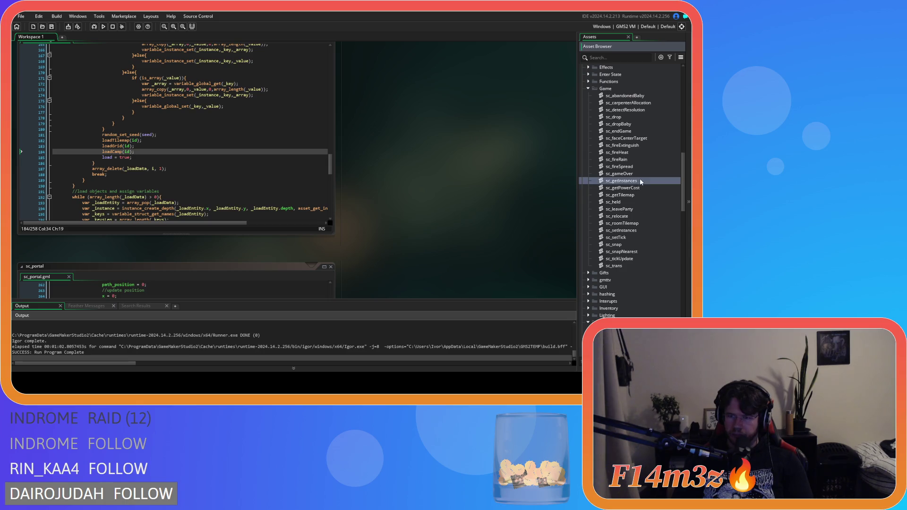
scroll(509, 179, "down", 5)
scroll(509, 179, "down", 5)
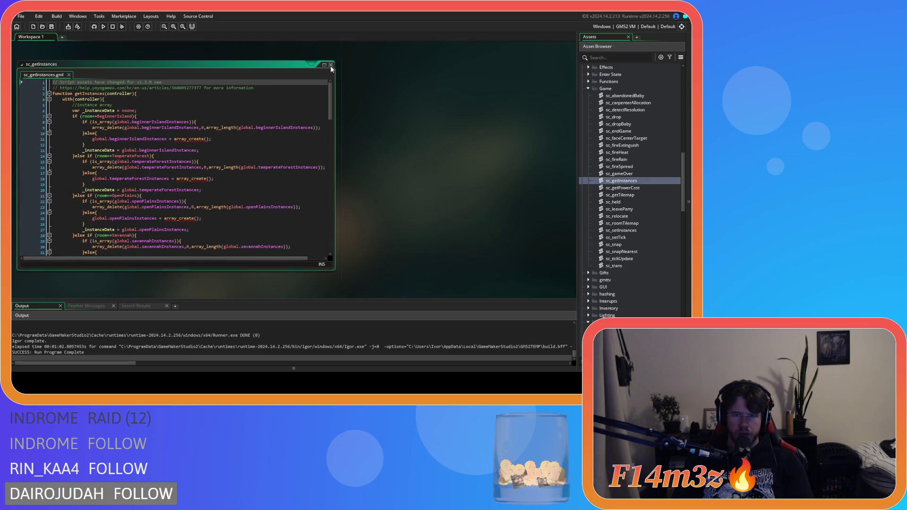
scroll(620, 195, "up", 4)
scroll(620, 195, "up", 10)
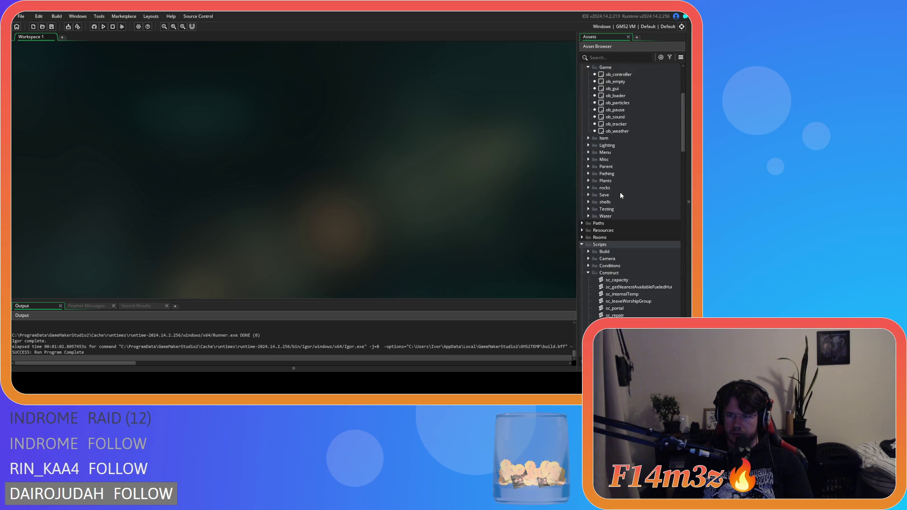
Step: Open sc_portal and check the parameters of the getInstances(id) call on line 166
double_click(616, 308)
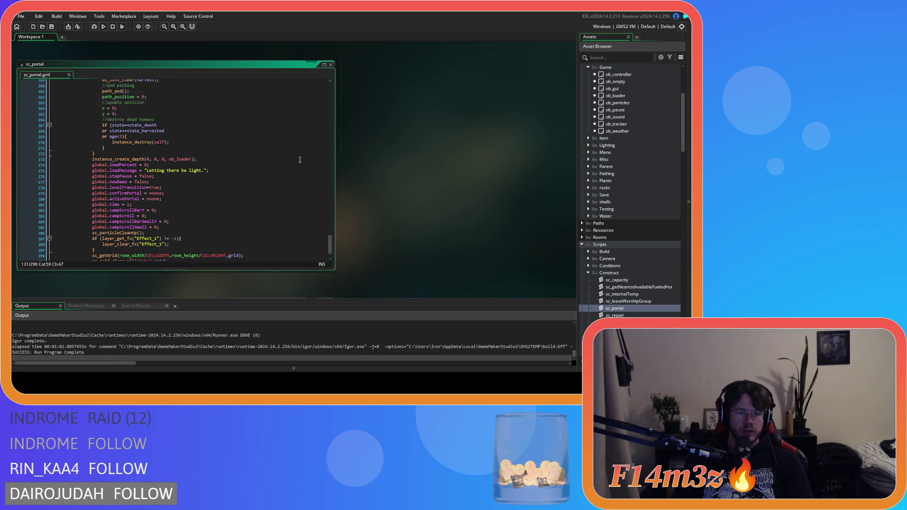
scroll(300, 159, "up", 4)
left_click_drag(330, 235, 330, 178)
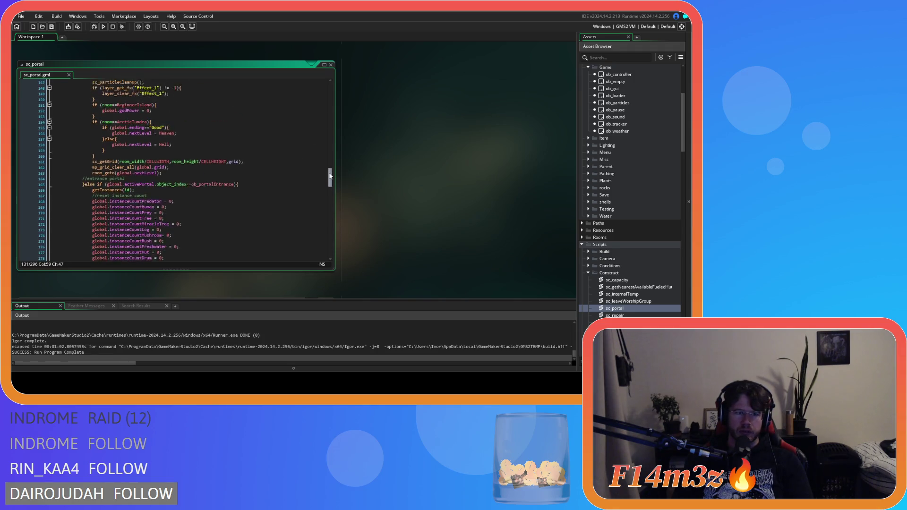
left_click_drag(92, 186, 135, 187)
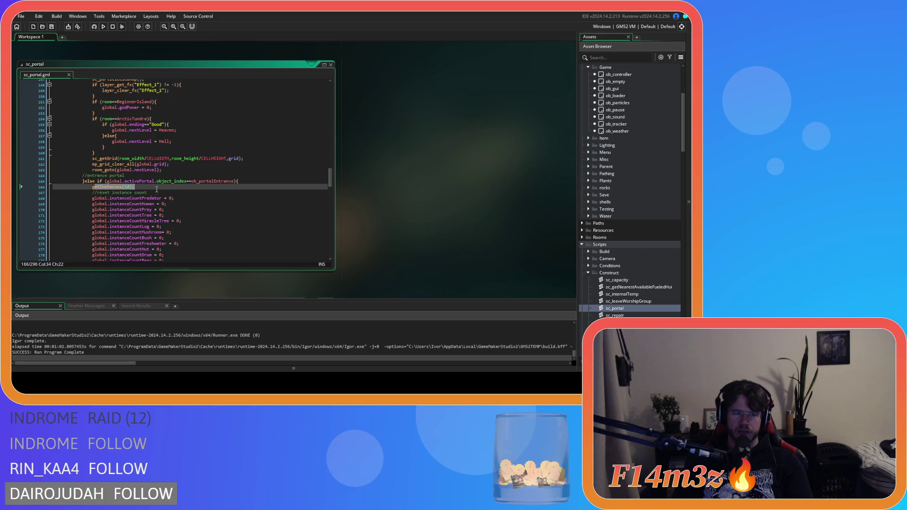
left_click(94, 186)
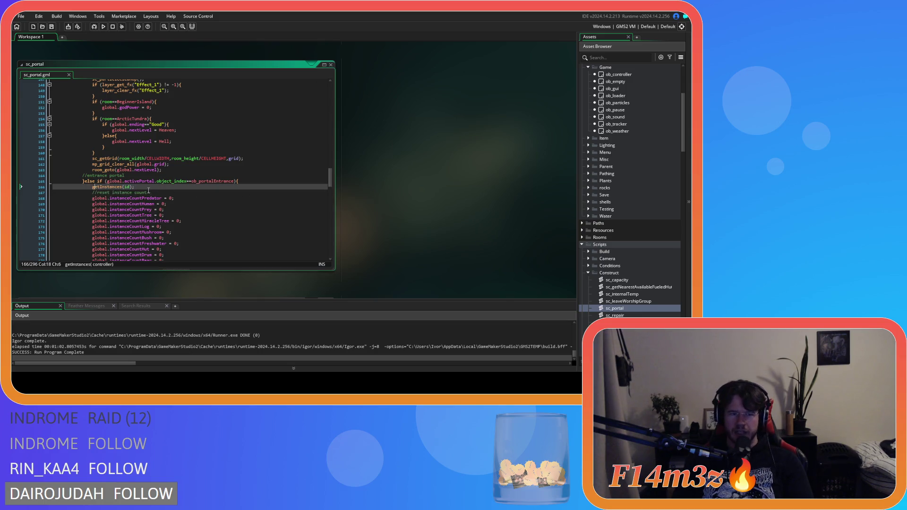
Step: Go to the global.camp array_delete line 223 and run the game again
left_click_drag(330, 179, 330, 219)
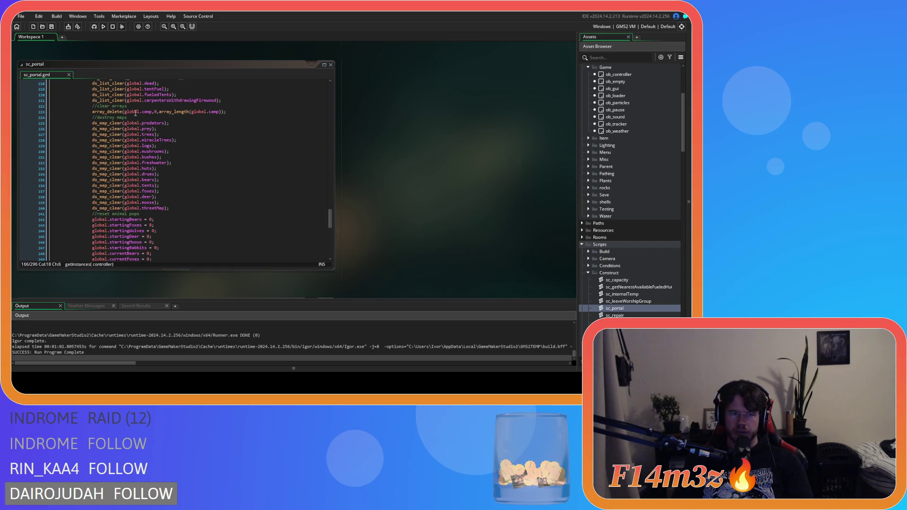
left_click(234, 111)
key("F5")
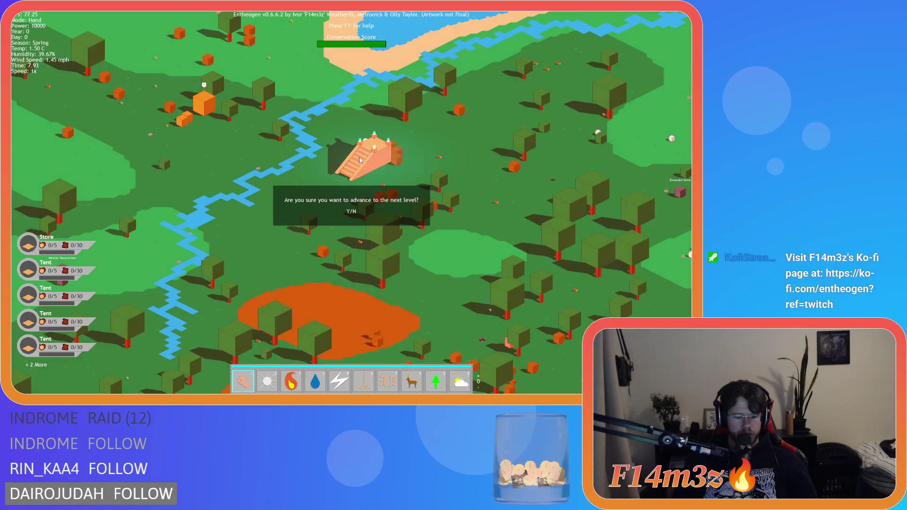
Step: Confirm advancing to the next level and untick De/Select all in the Tribe panel
key("y")
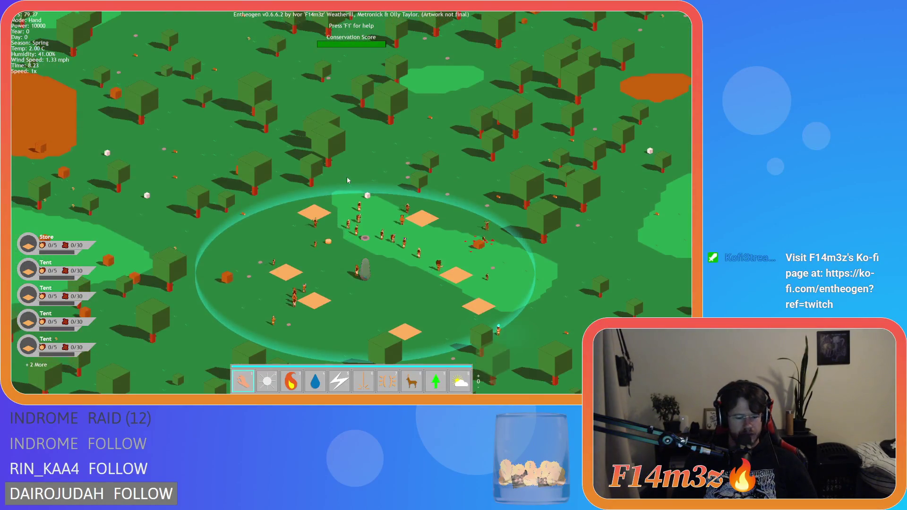
left_click(347, 177)
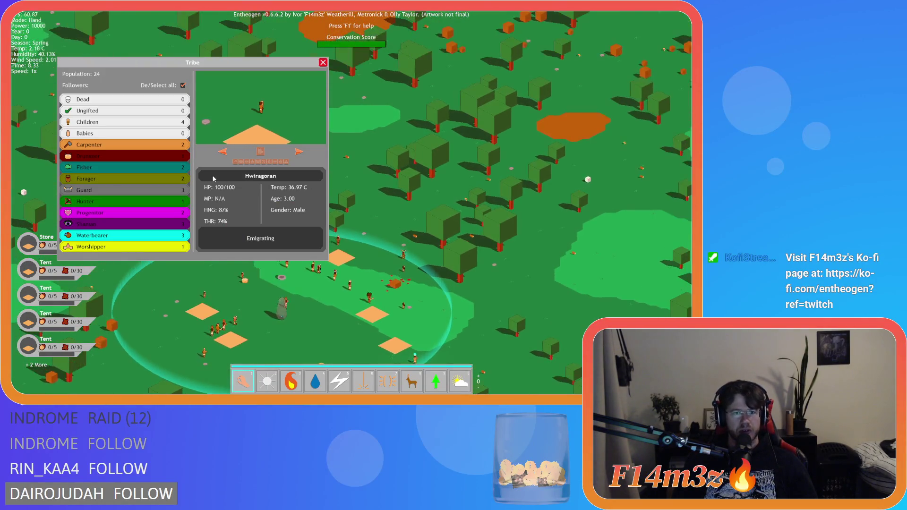
left_click(183, 85)
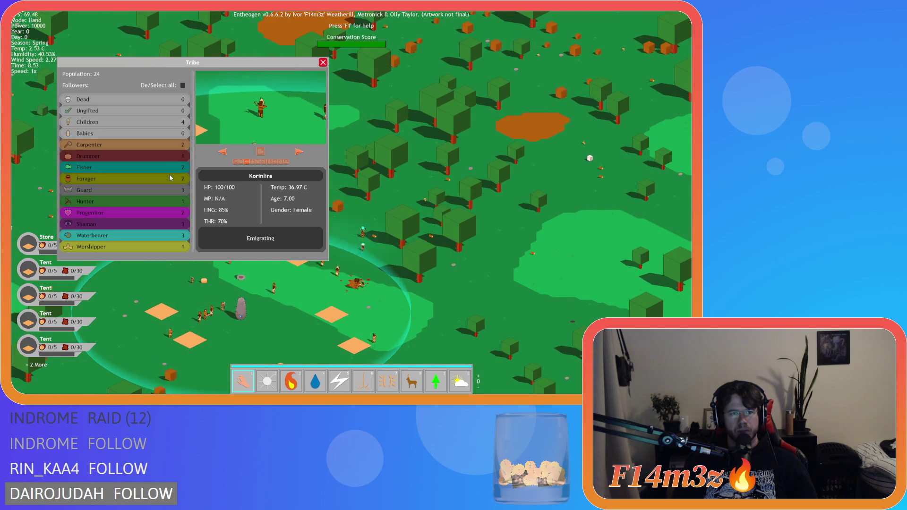
key("d")
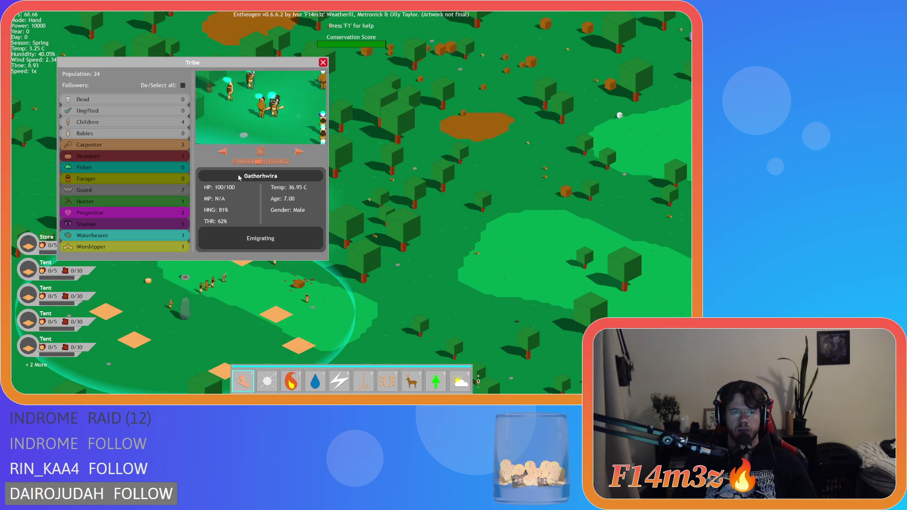
left_click(323, 62)
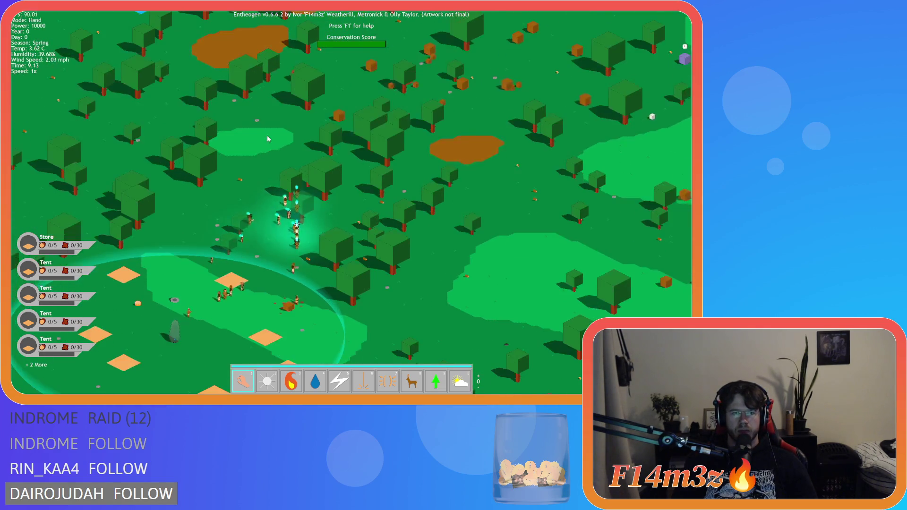
Step: Pan north over the temple to watch the followers enter the blue portal
scroll(267, 135, "down", 5)
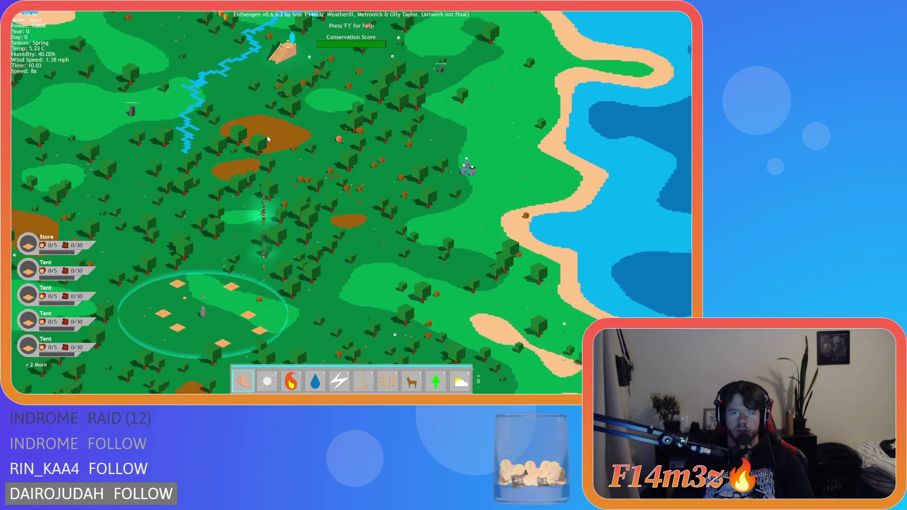
scroll(266, 144, "up", 5)
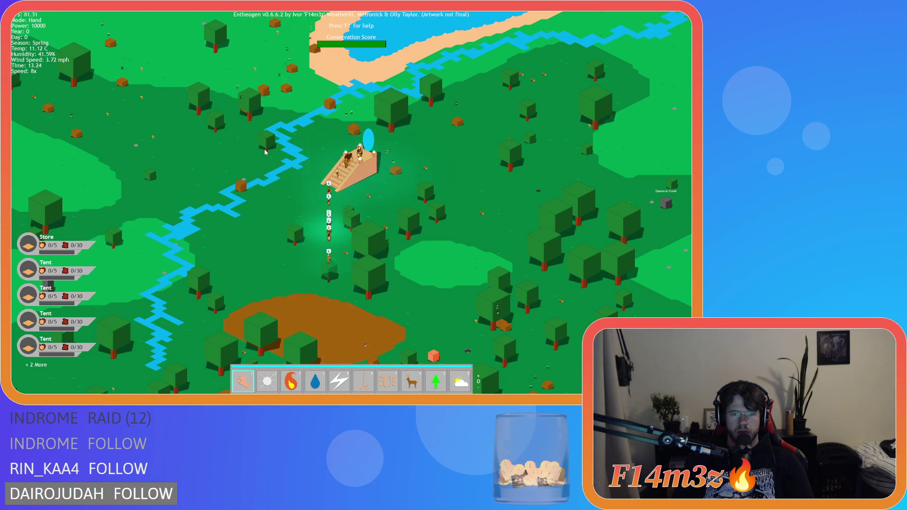
key("w")
key("w")
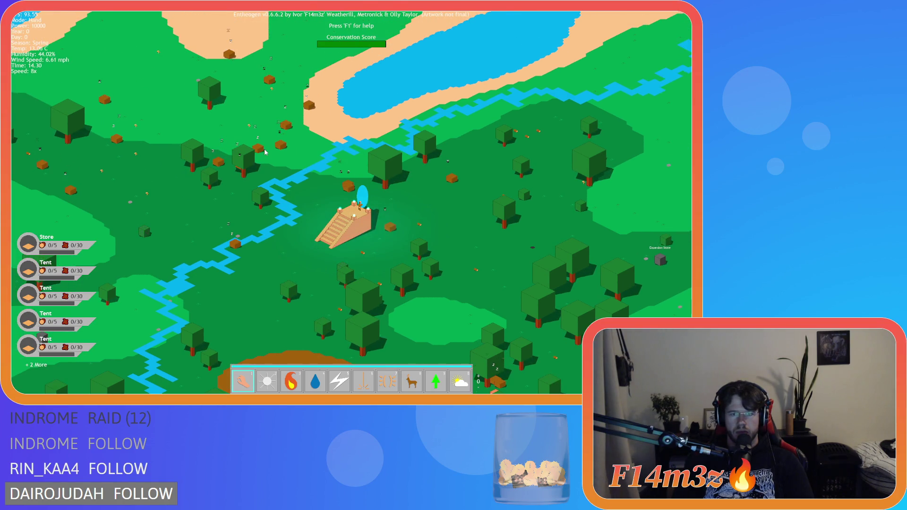
Step: Load the next level and follow the arriving villagers with the camera
key("r")
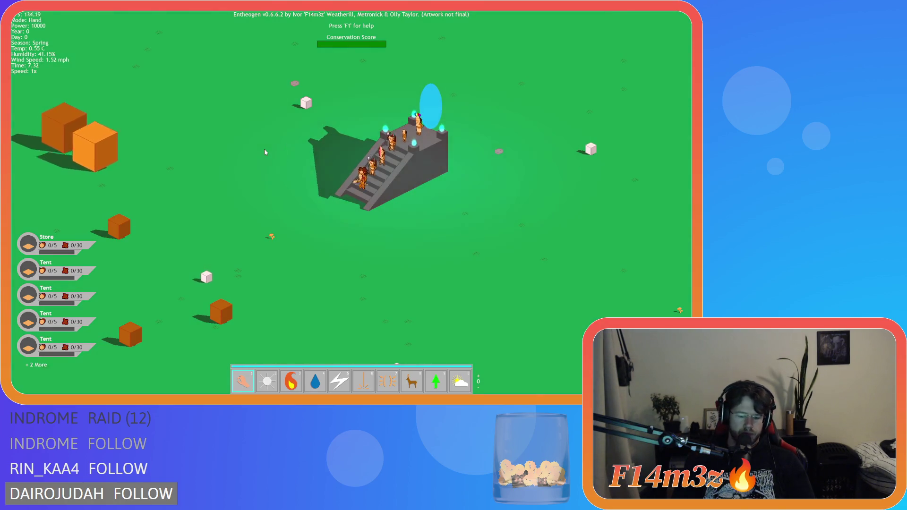
scroll(318, 165, "down", 8)
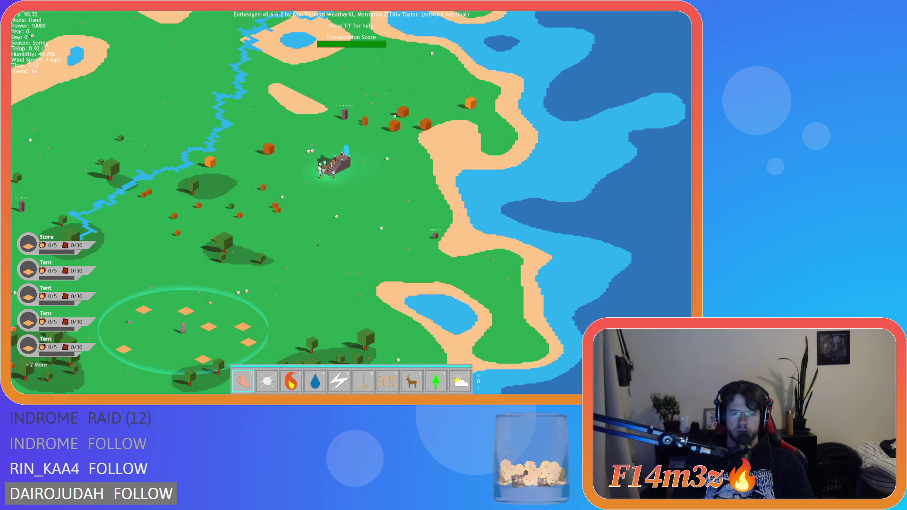
scroll(317, 167, "up", 8)
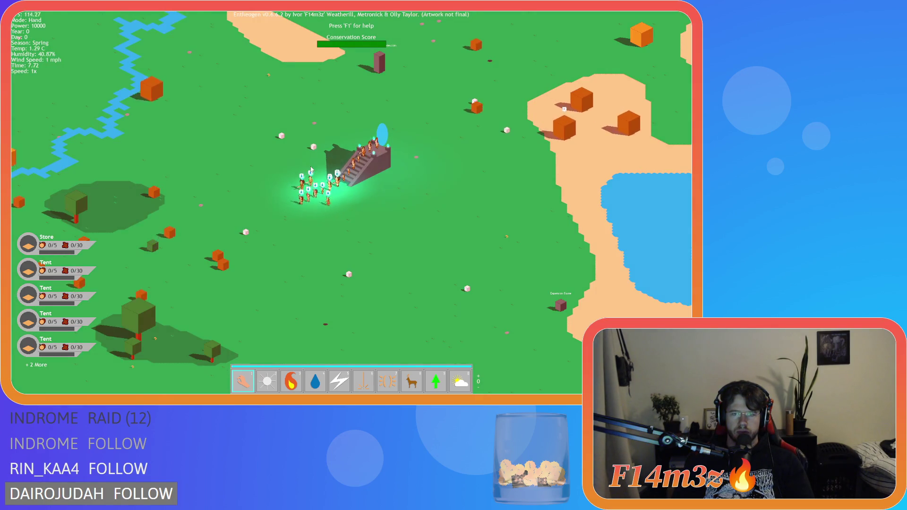
scroll(311, 169, "up", 3)
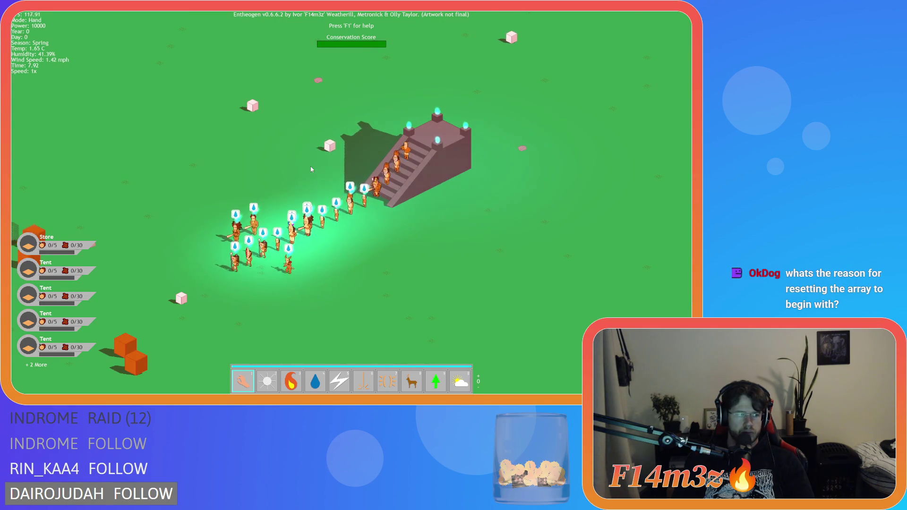
key("a")
key("s")
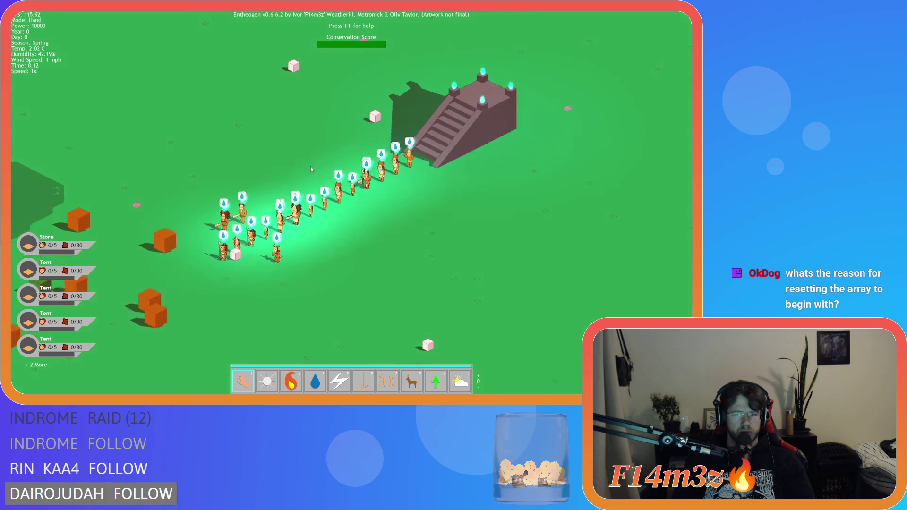
key("a")
key("s")
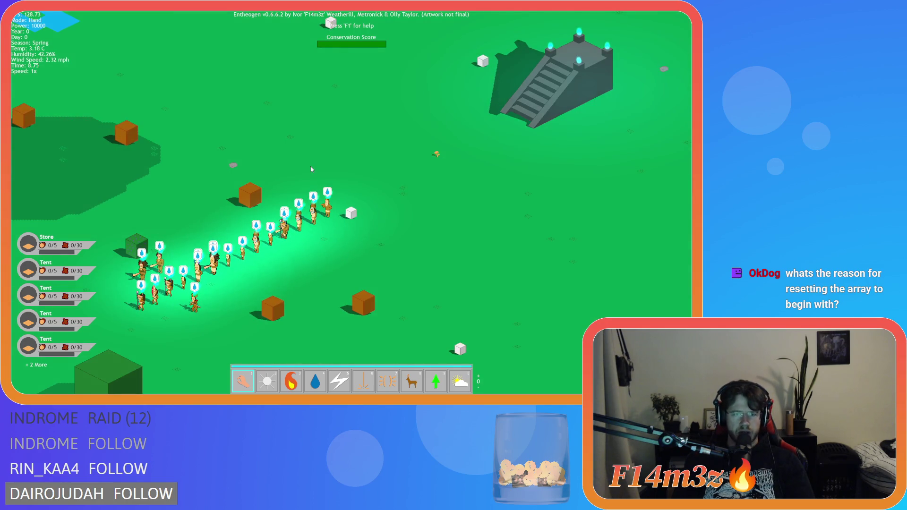
Step: Quicksave the game, then click the temple and confirm returning to the previous level
key("F5")
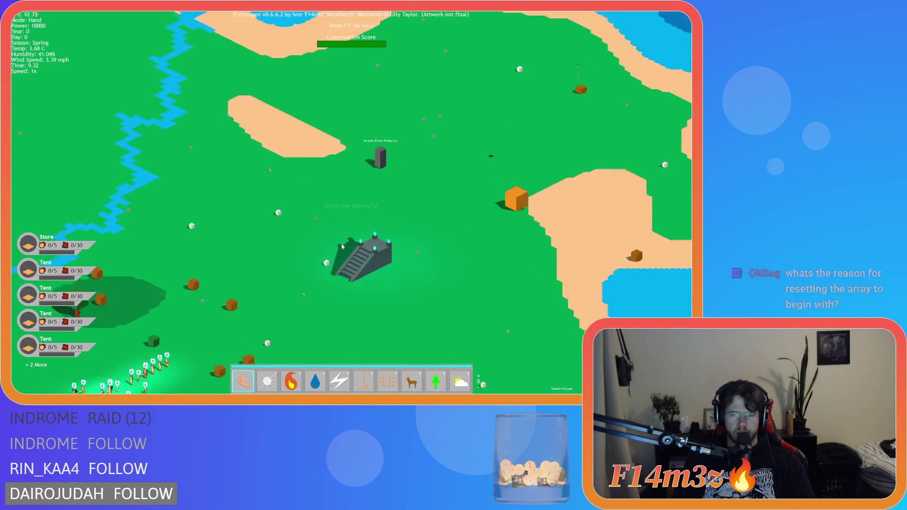
left_click(421, 229)
key("y")
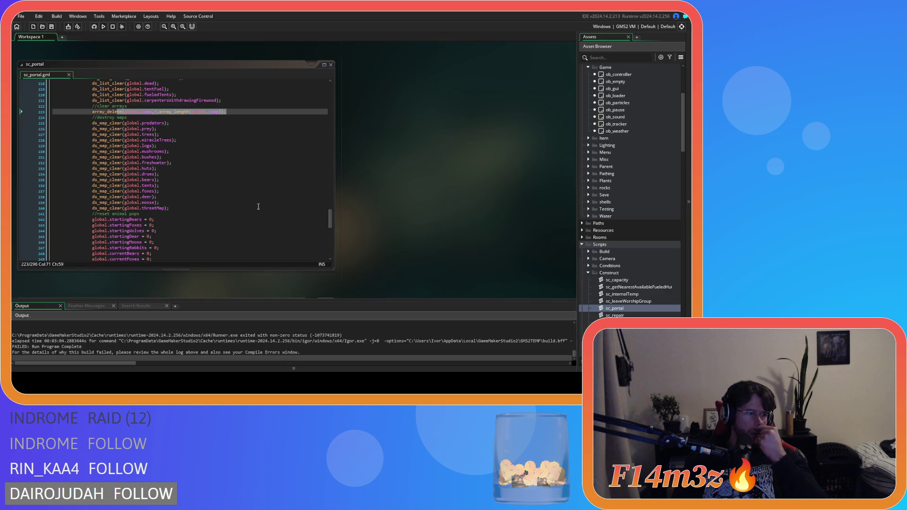
Step: Scroll up in the code editor to view the level-loading code above sc_portal
scroll(187, 165, "up", 2)
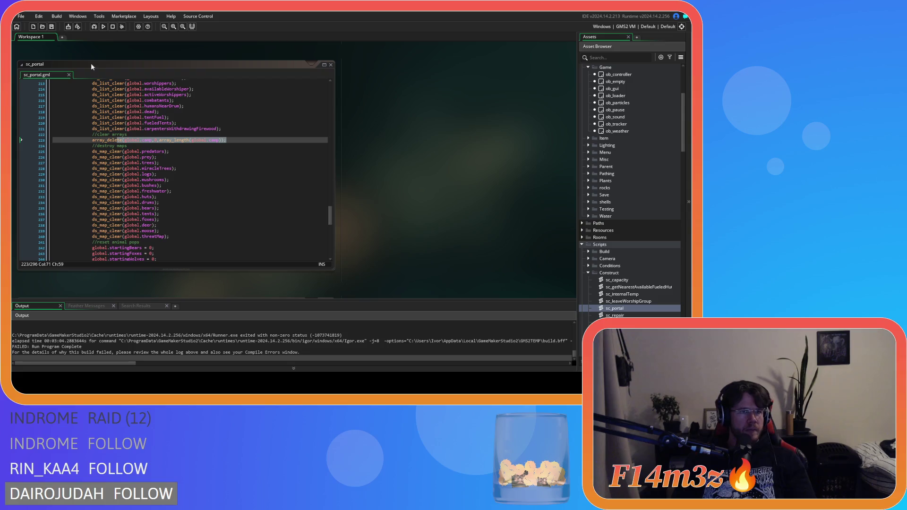